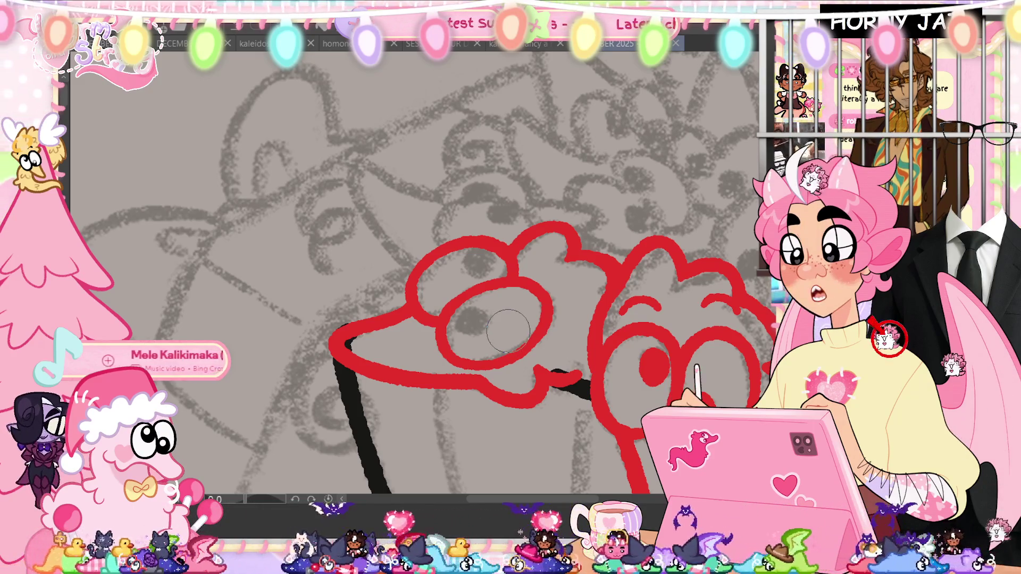
Outline and fill the front character's pupil in solid red over the grey sketch
mouse_move(477, 310)
left_mouse_down()
mouse_move(469, 323)
mouse_move(483, 319)
left_mouse_up()
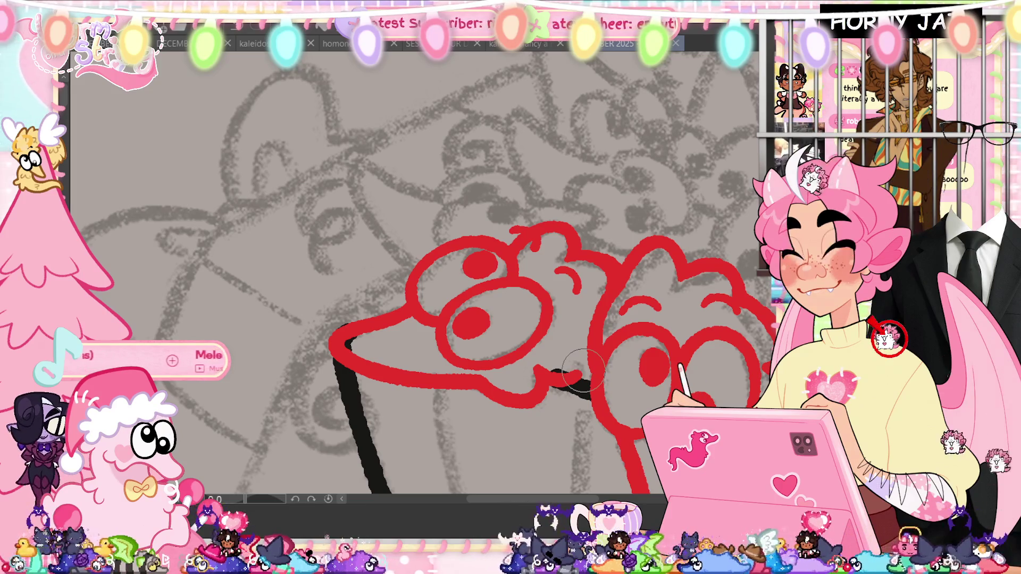
left_click_drag(580, 367, 476, 351)
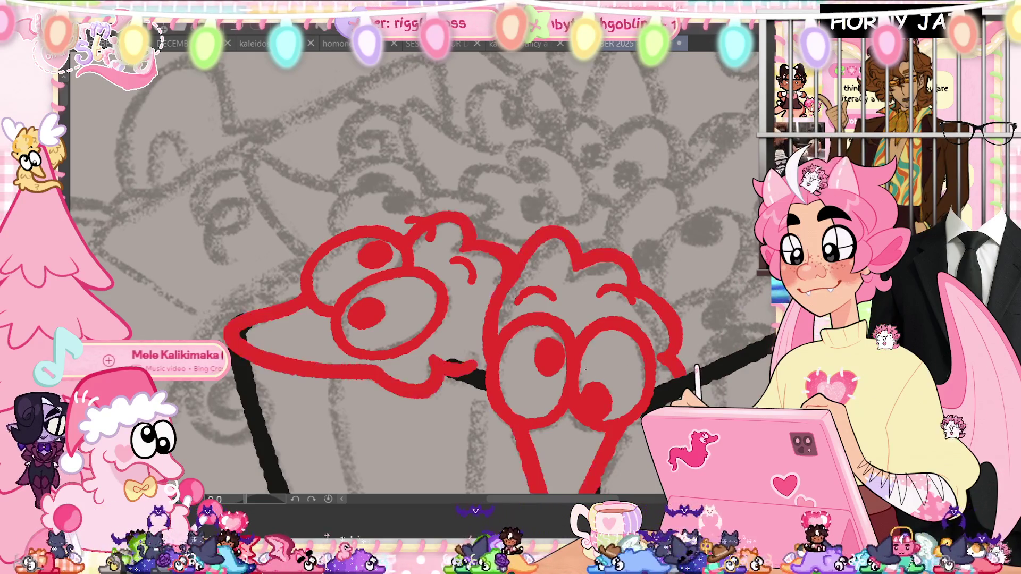
Draw the pointed ear's right edge with a hooked tip, redoing trial strokes
left_click_drag(423, 271, 303, 260)
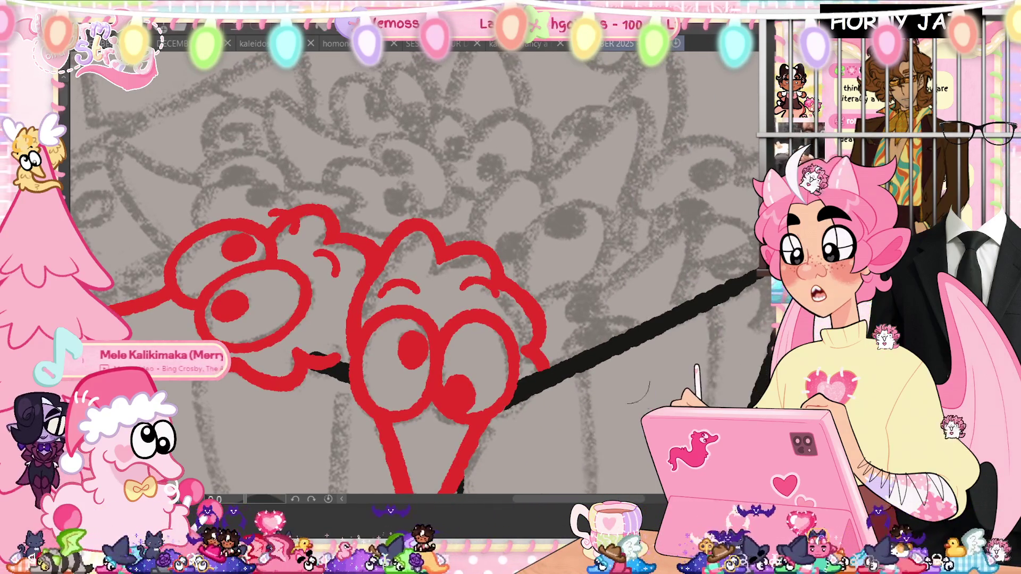
mouse_move(591, 311)
left_mouse_down()
mouse_move(666, 222)
mouse_move(695, 319)
left_mouse_up()
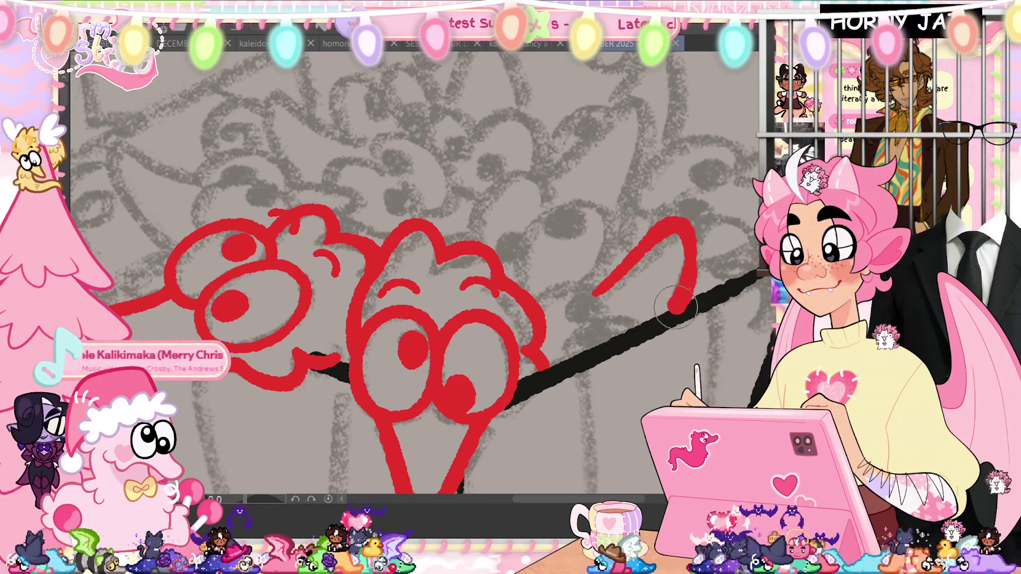
key("ctrl+z")
mouse_move(594, 295)
left_mouse_down()
mouse_move(676, 227)
mouse_move(702, 318)
left_mouse_up()
key("ctrl+z")
key("ctrl+z")
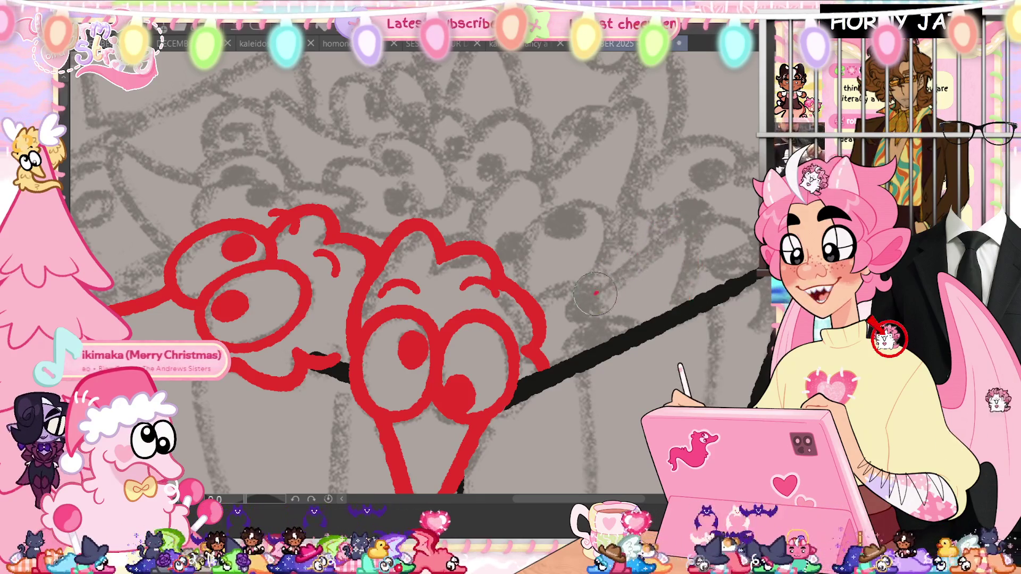
left_click_drag(594, 296, 686, 249)
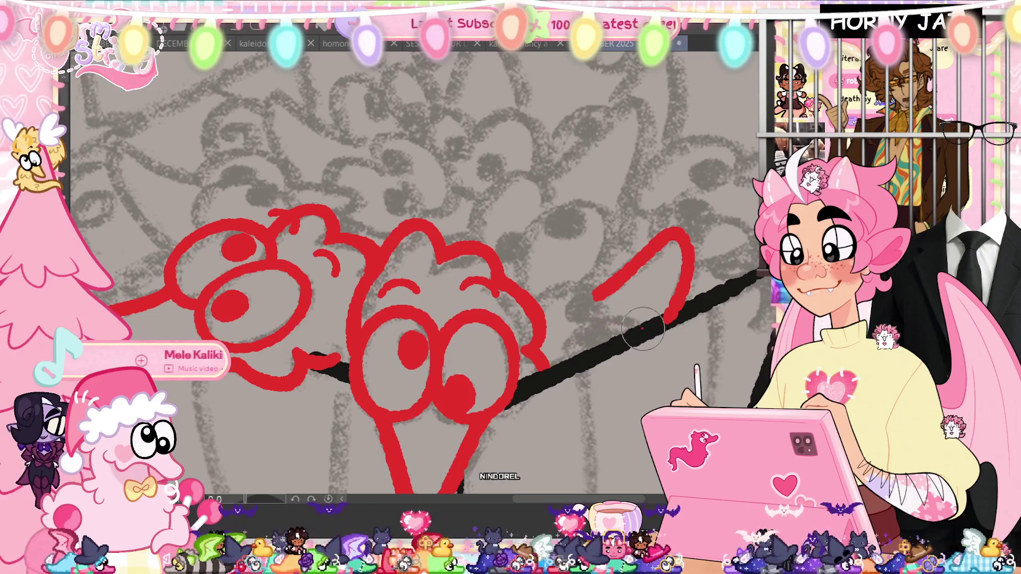
Add the ear's inner detail line and its left edge beside the fluffy head
left_click_drag(583, 321, 643, 328)
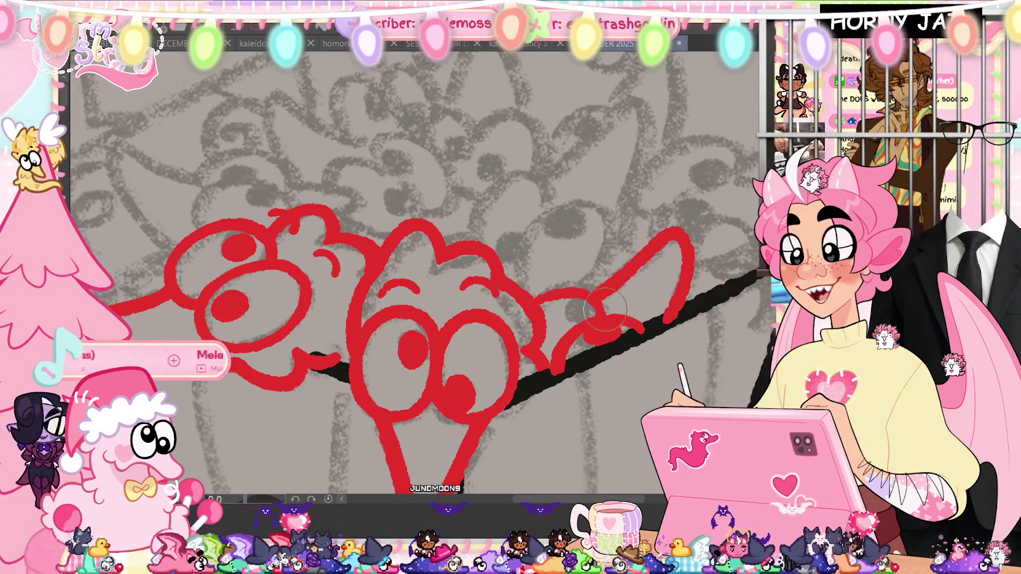
left_click_drag(598, 297, 639, 272)
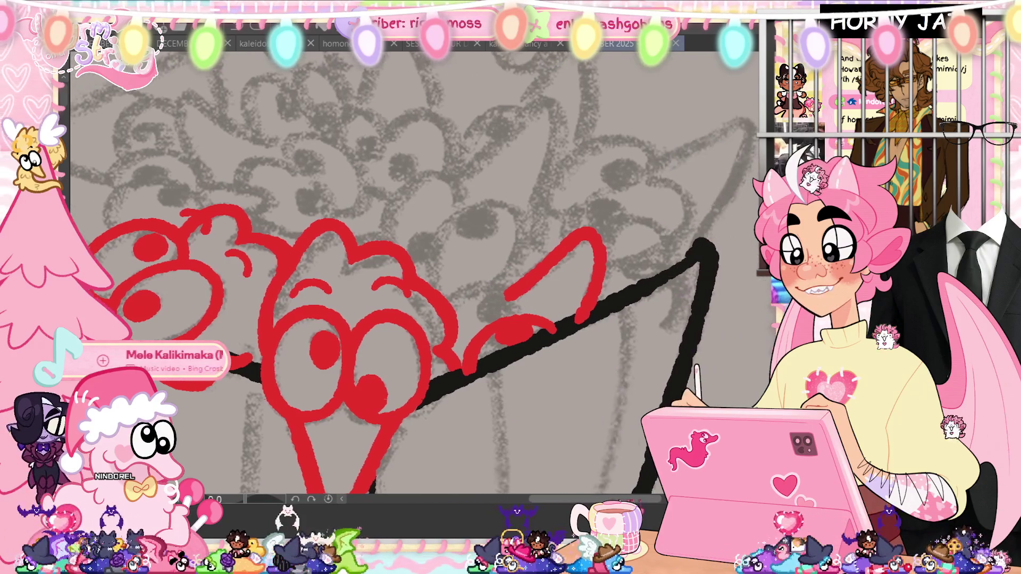
left_click_drag(695, 248, 630, 487)
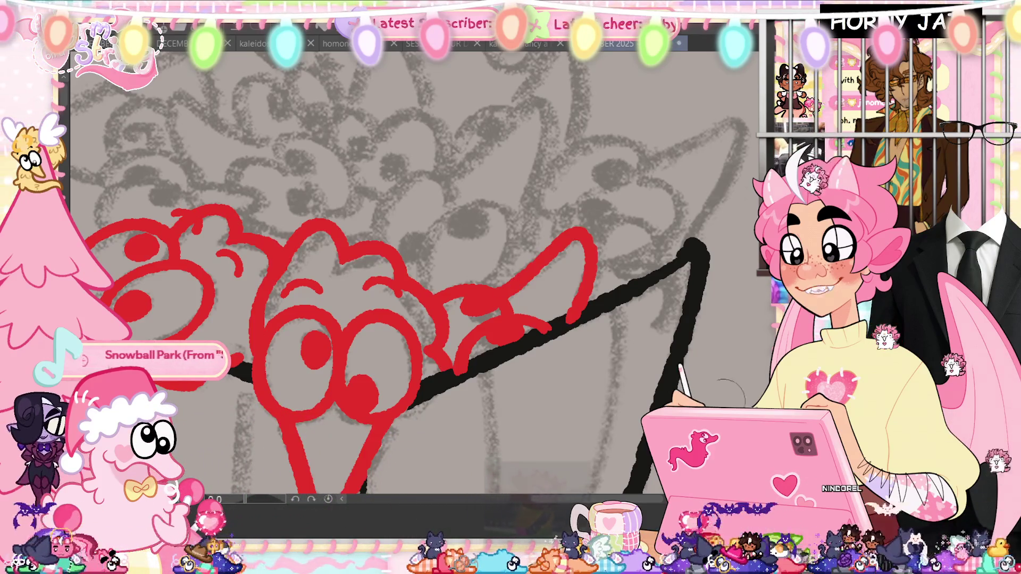
mouse_move(569, 343)
left_mouse_down()
mouse_move(625, 311)
mouse_move(441, 363)
left_mouse_up()
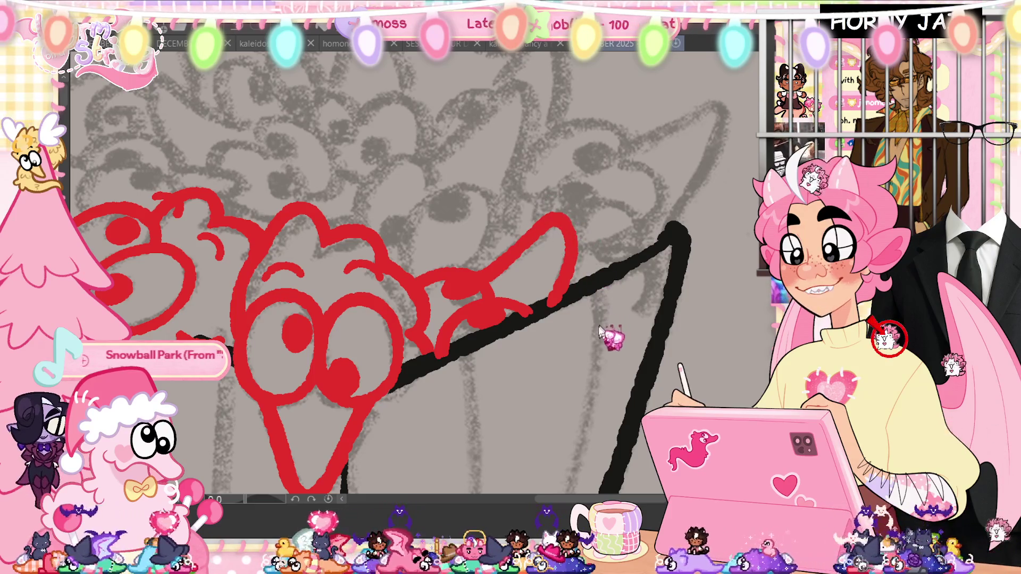
mouse_move(576, 361)
left_mouse_down()
mouse_move(602, 365)
mouse_move(489, 287)
left_mouse_up()
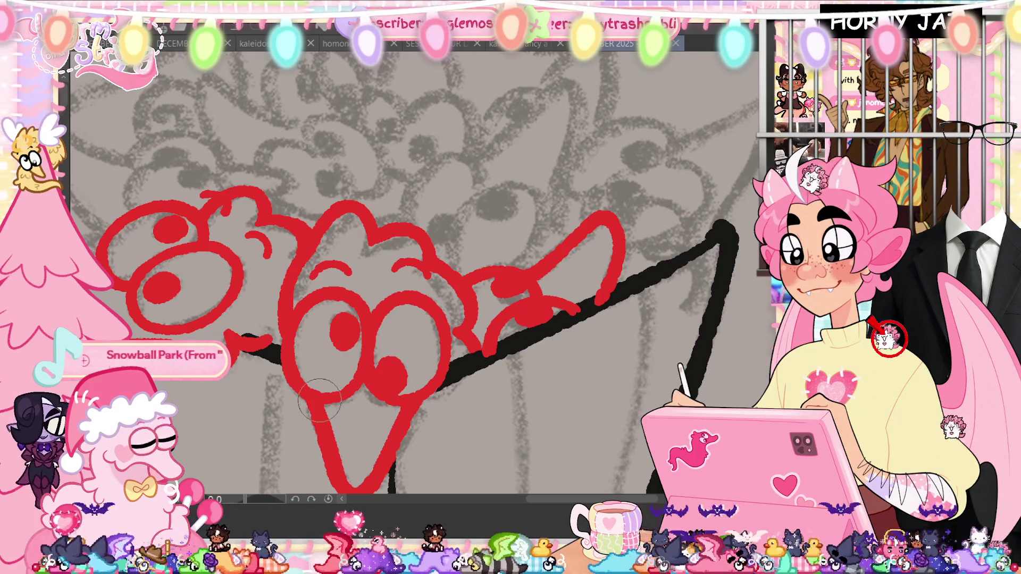
scroll(531, 343, "down", 3)
scroll(376, 264, "up", 2)
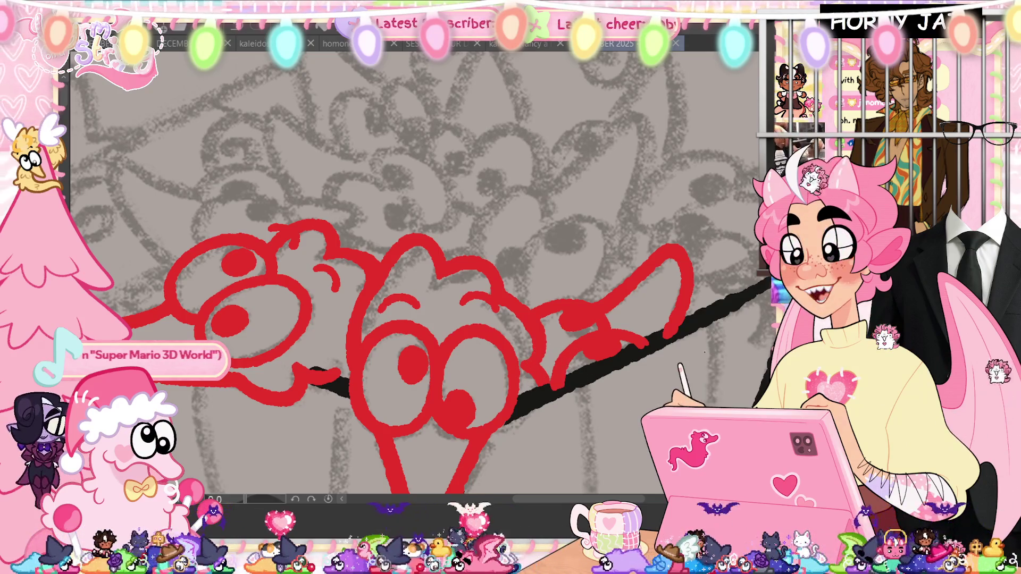
left_click_drag(375, 319, 479, 383)
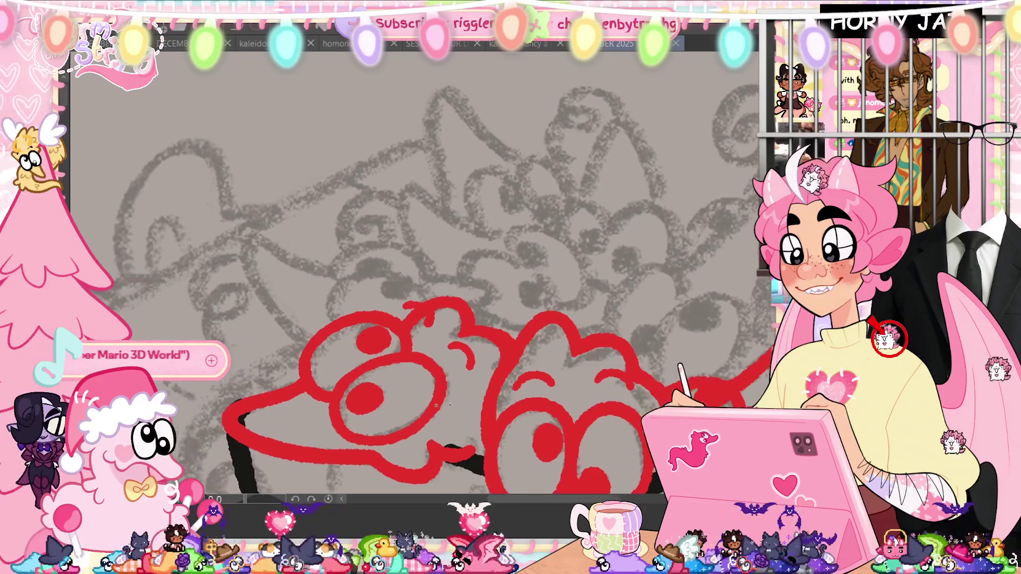
Redraw the front character's pointed ear, settling on its left edge down to the head
left_click_drag(437, 405, 548, 364)
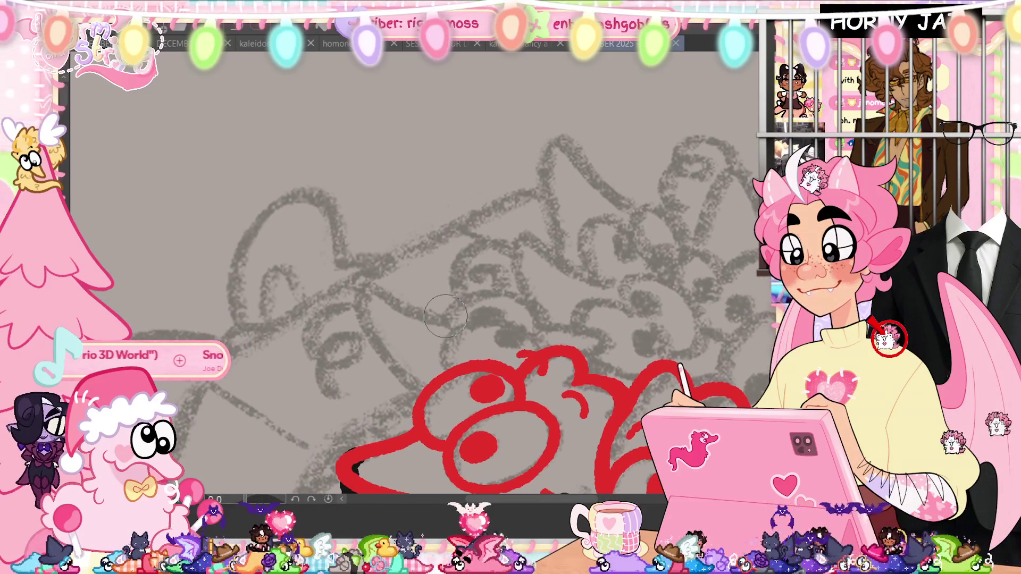
key("ctrl+z")
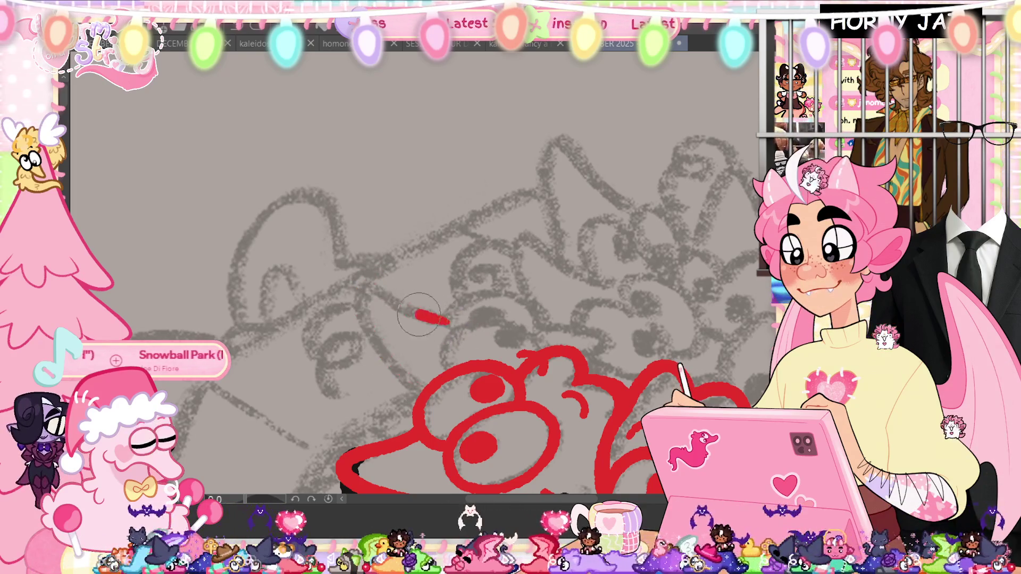
left_click_drag(447, 320, 373, 352)
key("ctrl+z")
left_click_drag(449, 319, 419, 315)
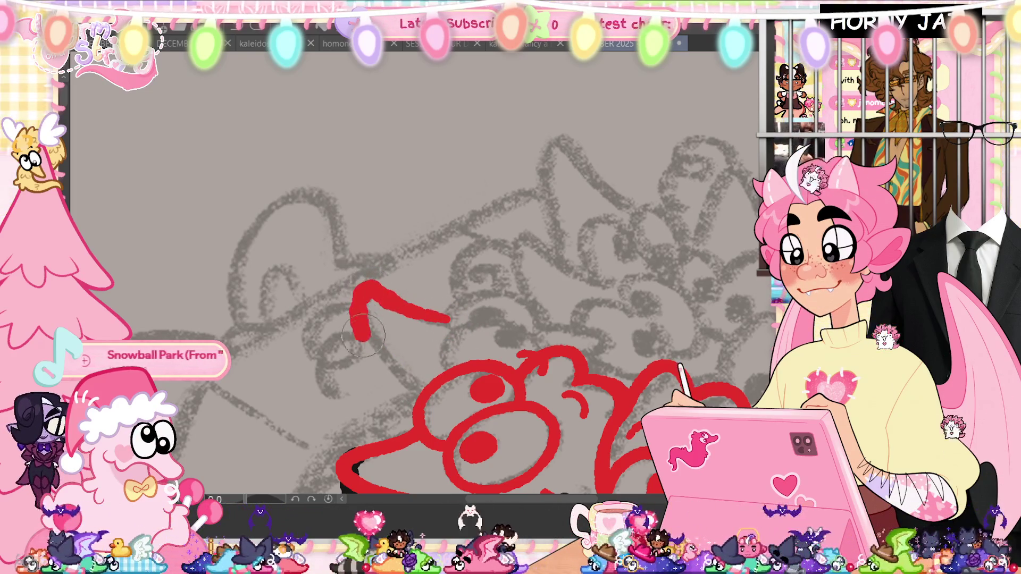
key("ctrl+z")
mouse_move(357, 290)
left_mouse_down()
mouse_move(397, 375)
mouse_move(421, 393)
left_mouse_up()
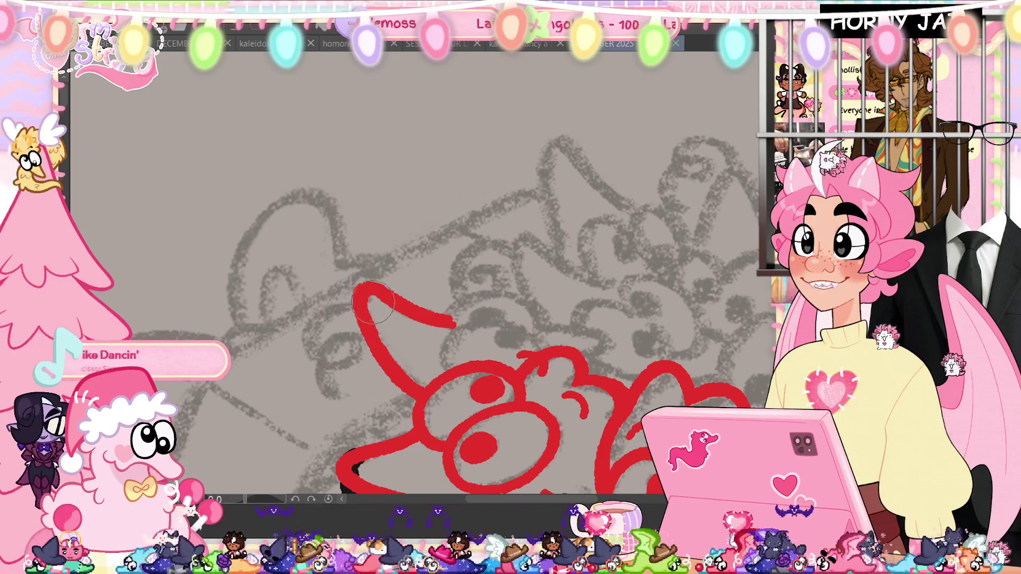
Outline the top of the front character's head and an arc of hair above it
left_click_drag(571, 374, 510, 367)
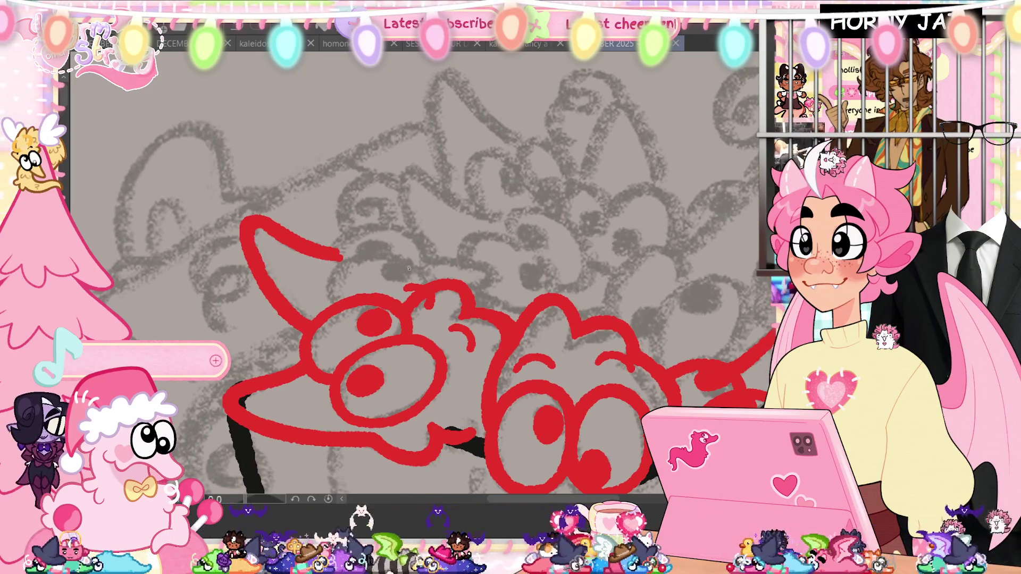
left_click_drag(510, 371, 490, 434)
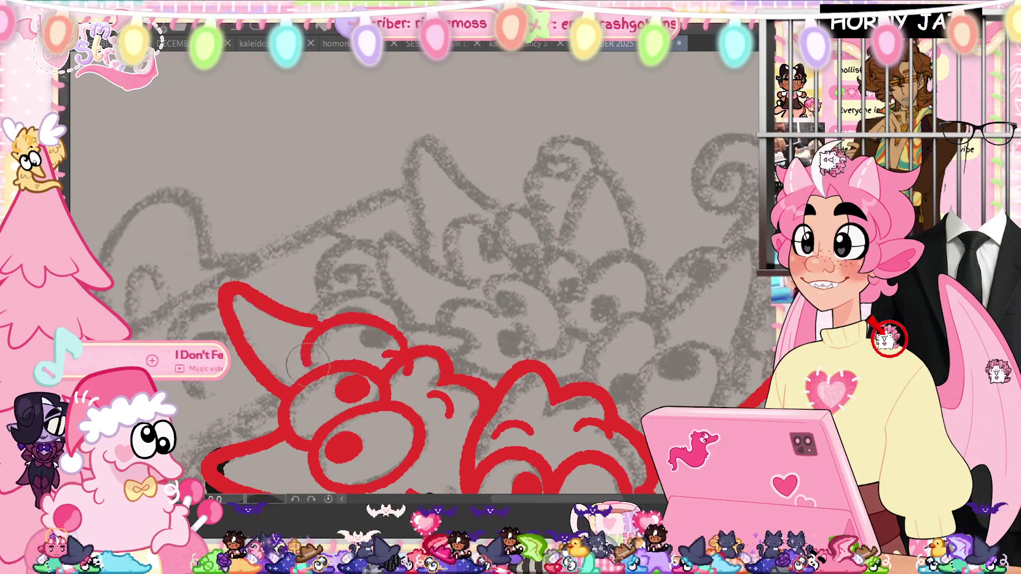
left_click_drag(308, 366, 404, 346)
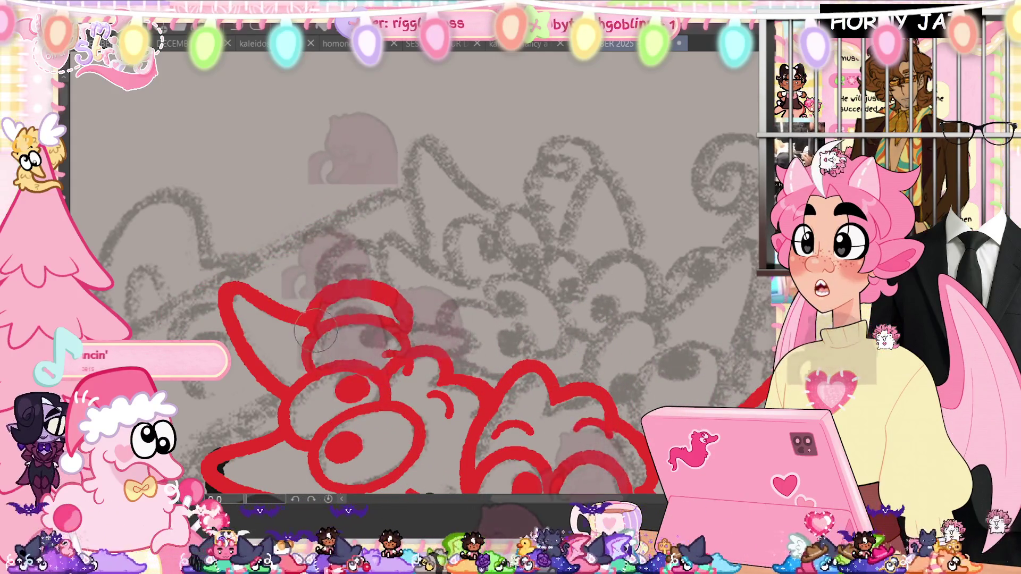
mouse_move(409, 331)
left_mouse_down()
mouse_move(352, 292)
mouse_move(307, 339)
left_mouse_up()
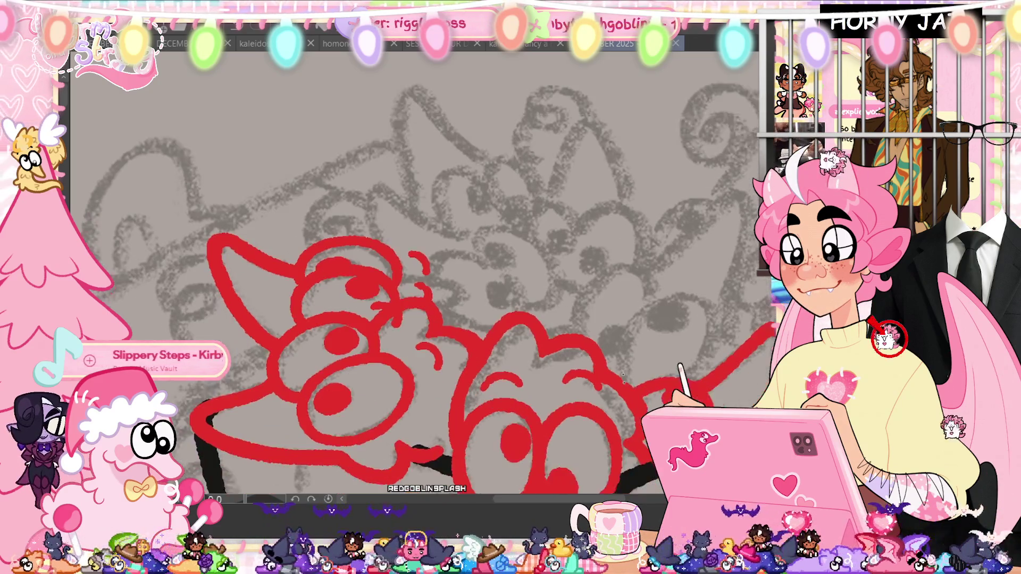
Draw the middle character's tall pointed ear, redoing the arched stroke until right
left_click_drag(655, 391, 638, 320)
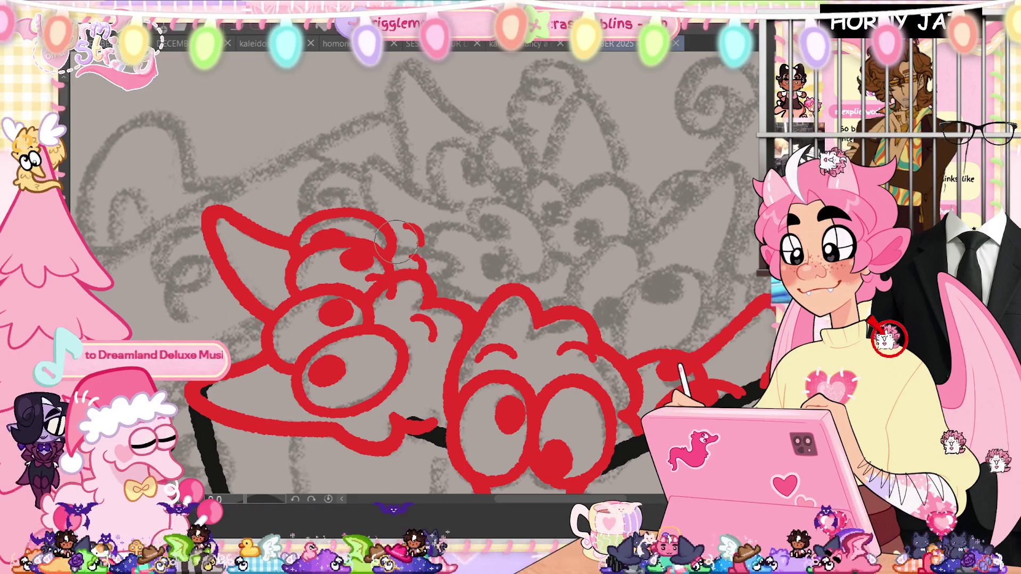
left_click_drag(496, 272, 343, 296)
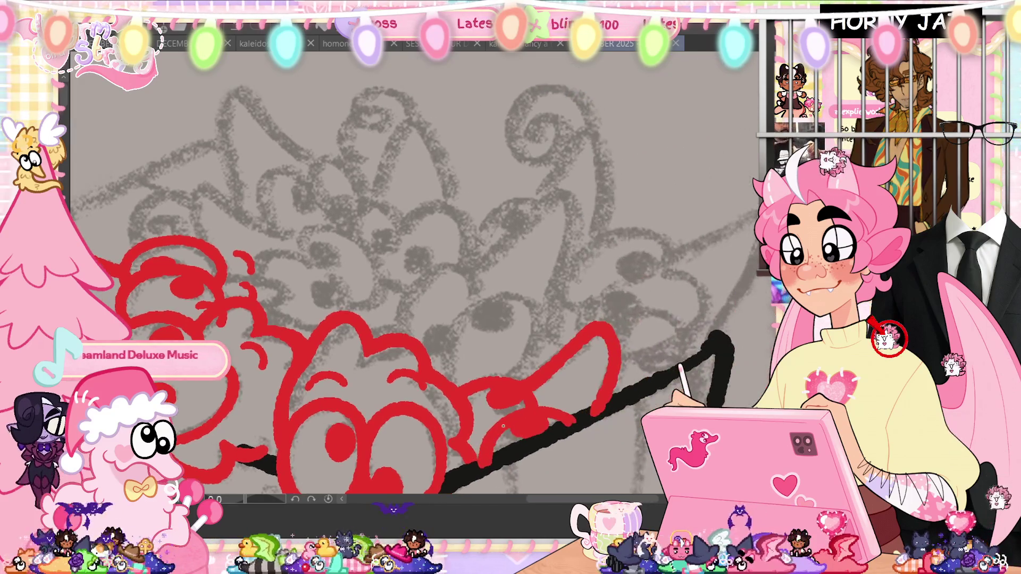
mouse_move(472, 273)
left_mouse_down()
mouse_move(549, 205)
mouse_move(551, 295)
left_mouse_up()
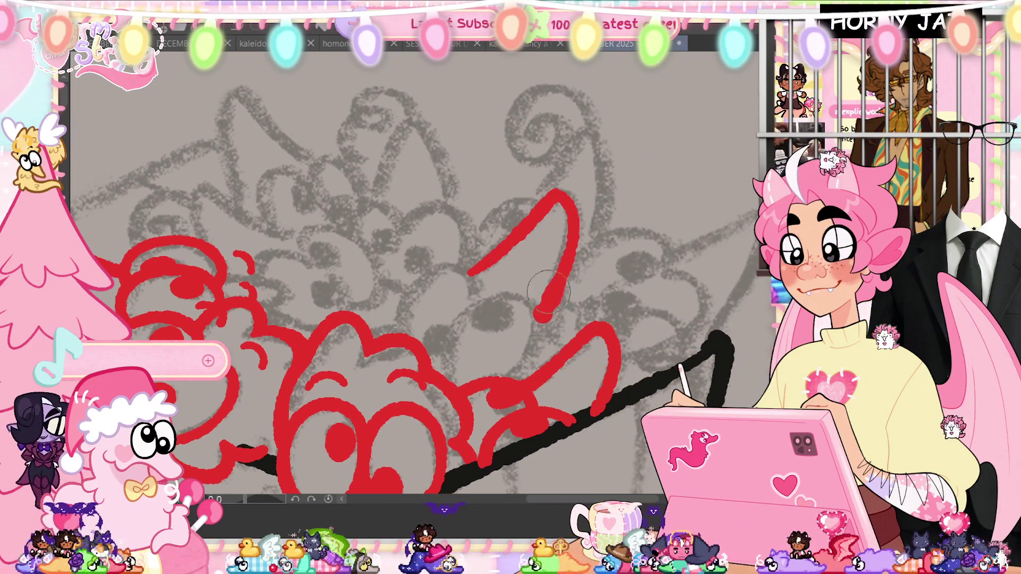
key("ctrl+z")
mouse_move(472, 274)
left_mouse_down()
mouse_move(549, 206)
mouse_move(571, 263)
mouse_move(535, 319)
left_mouse_up()
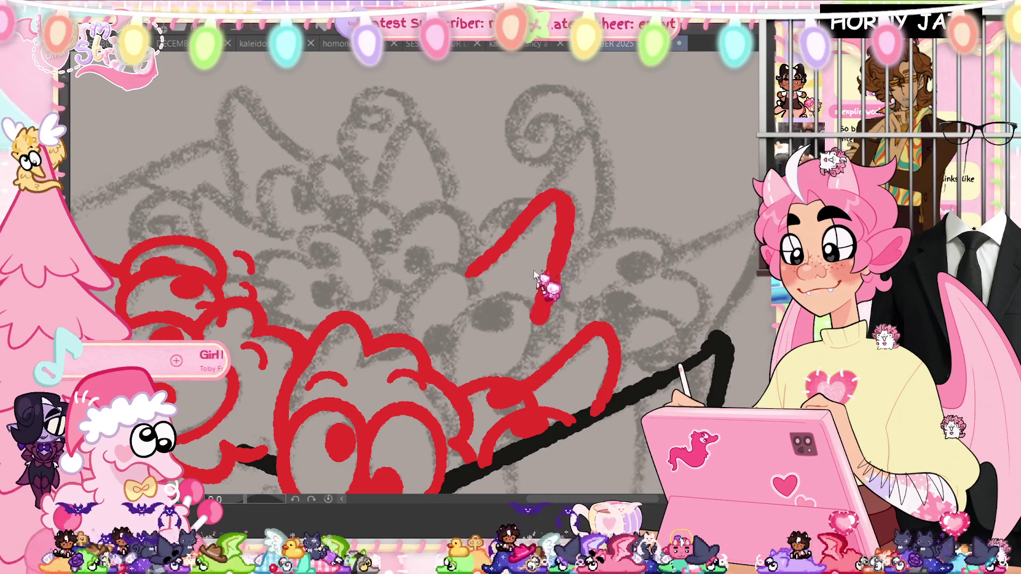
key("ctrl+z")
mouse_move(472, 274)
left_mouse_down()
mouse_move(550, 206)
mouse_move(536, 319)
left_mouse_up()
key("ctrl+z")
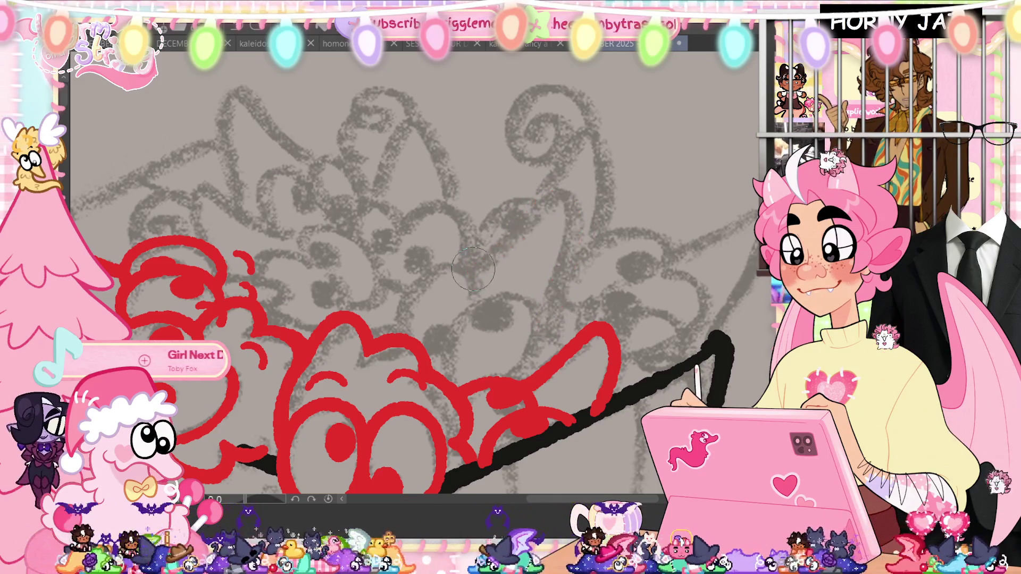
mouse_move(538, 209)
left_mouse_down()
mouse_move(568, 205)
mouse_move(549, 319)
left_mouse_up()
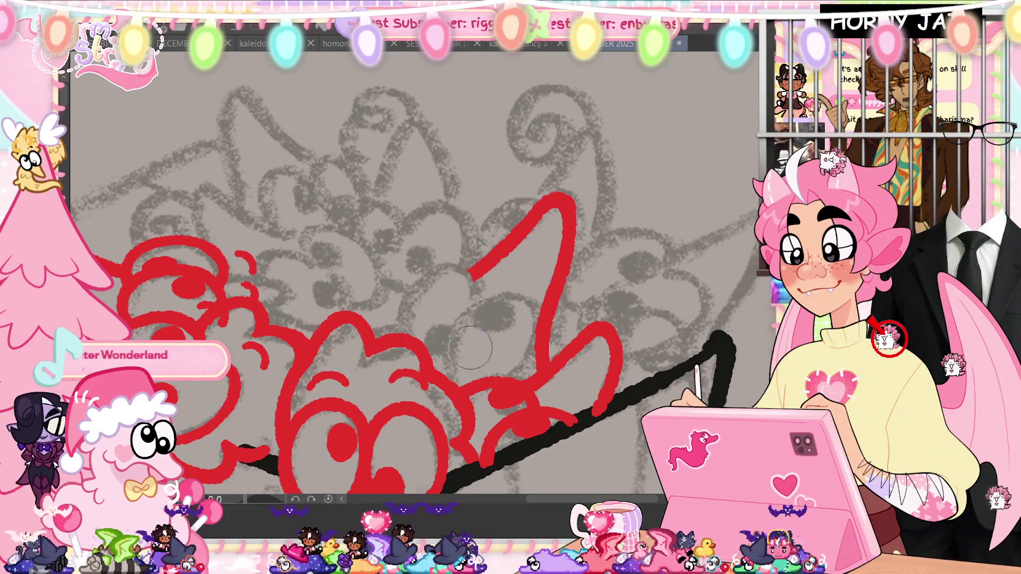
Add an arched line, a small hair curl and a curved stroke around the new ear
mouse_move(449, 382)
left_mouse_down()
mouse_move(471, 297)
mouse_move(523, 369)
left_mouse_up()
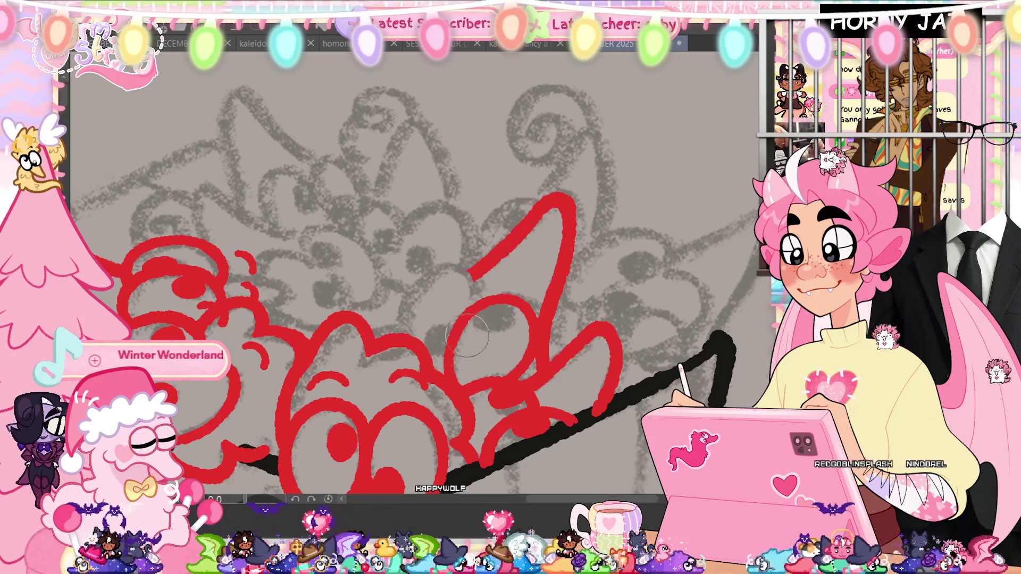
mouse_move(479, 319)
left_mouse_down()
mouse_move(484, 301)
mouse_move(499, 319)
left_mouse_up()
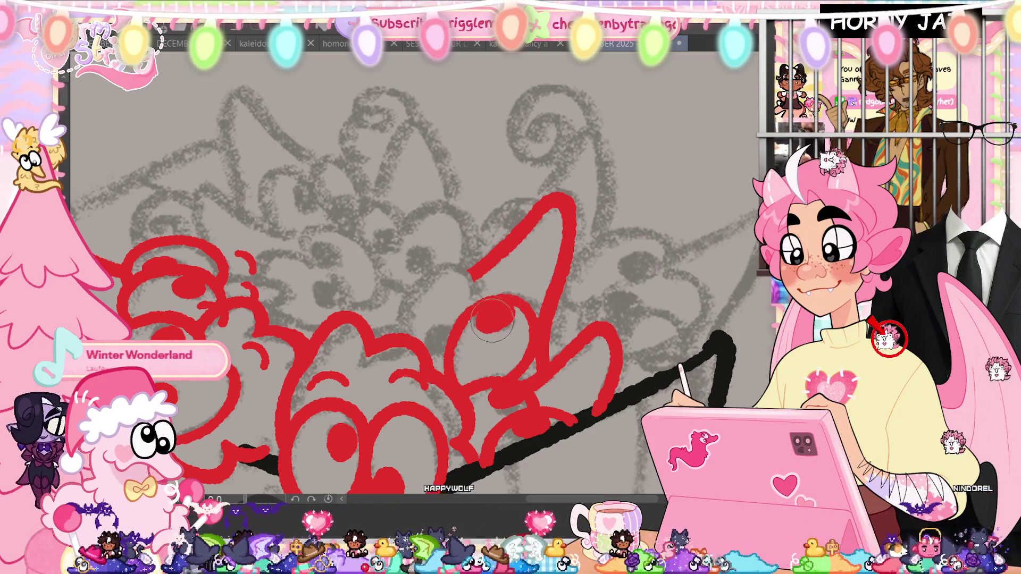
left_click_drag(473, 277, 443, 362)
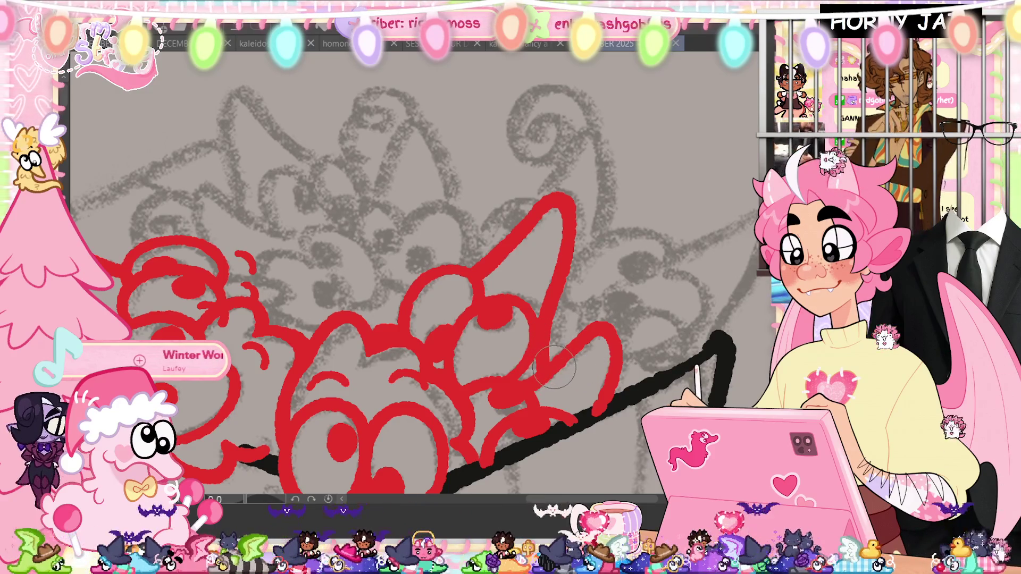
Draw the left middle-row character's pointed ear in red
left_click_drag(554, 368, 611, 416)
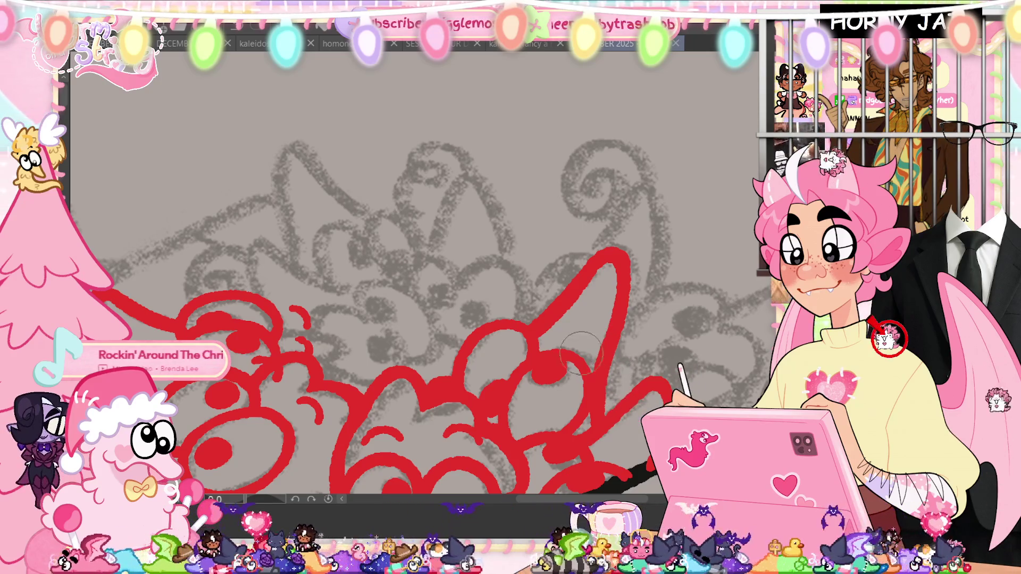
left_click_drag(358, 295, 246, 280)
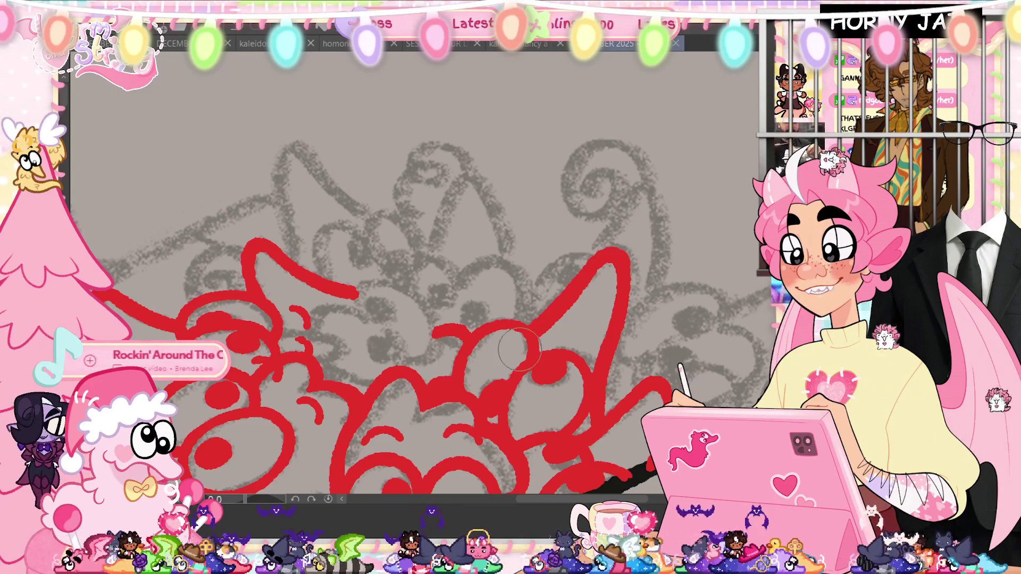
scroll(513, 349, "down", 3)
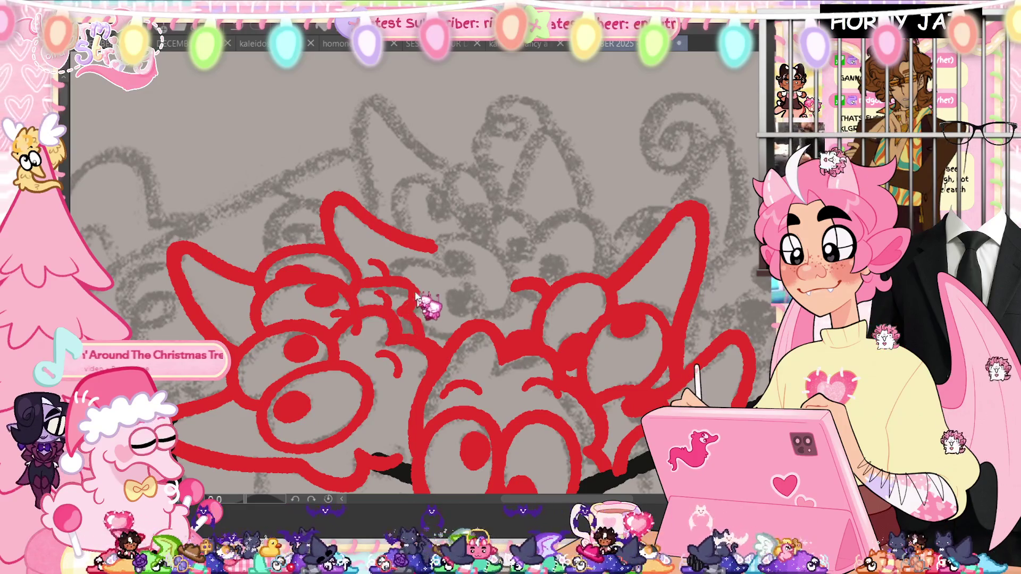
Add a red curly hair tuft between the two central pointed ears
left_click_drag(367, 279, 421, 319)
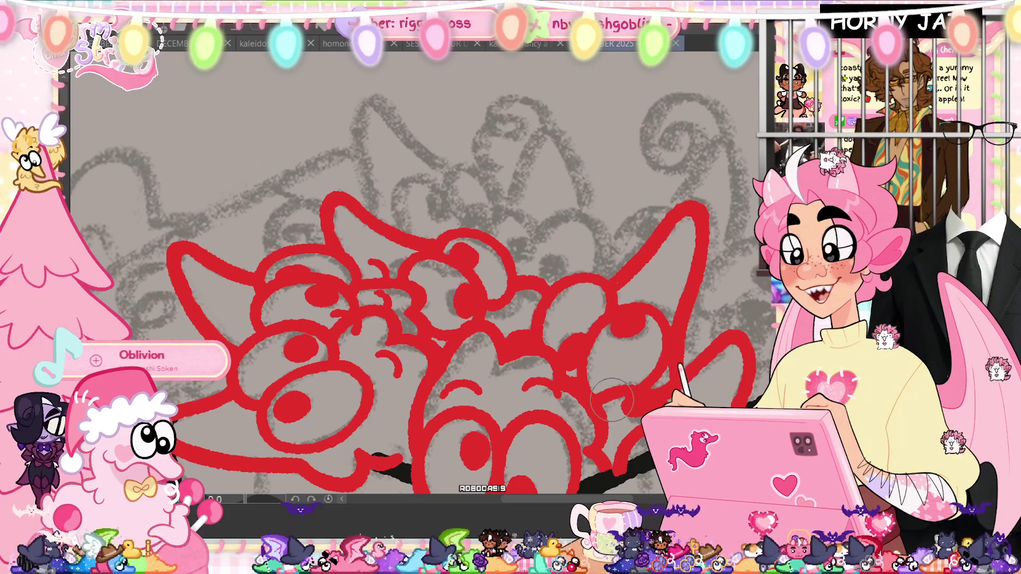
Pan the canvas to bring the right side of the pile into view
left_click_drag(608, 276, 549, 276)
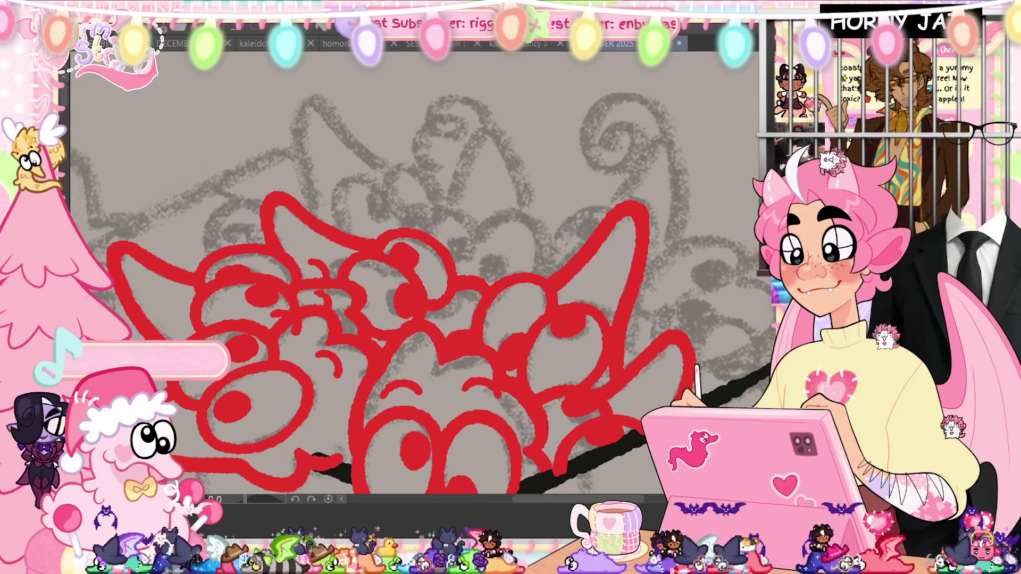
Attempt the first upper-row pointed ear, undoing each trial stroke
left_click_drag(377, 123, 421, 188)
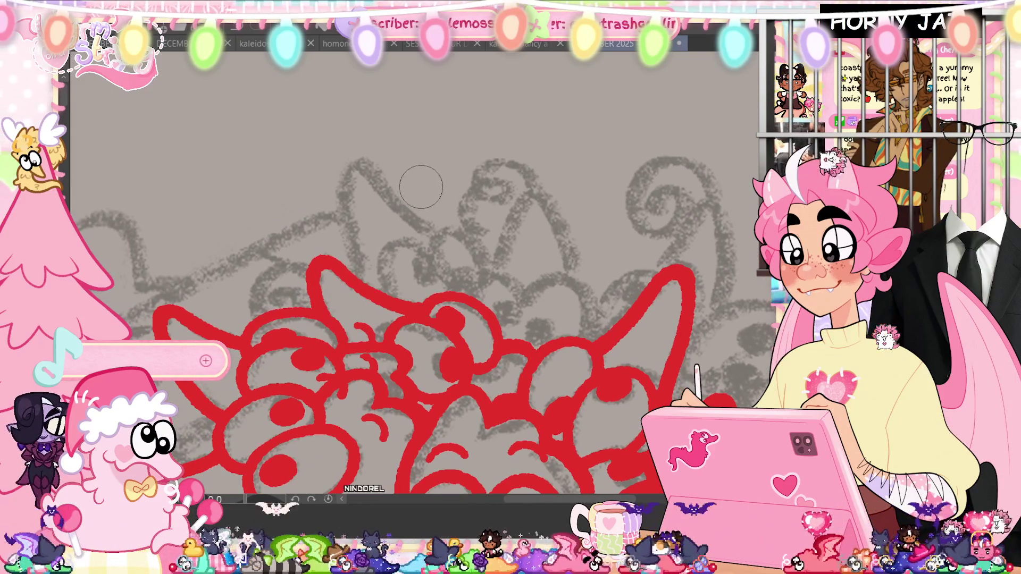
mouse_move(433, 233)
left_mouse_down()
mouse_move(383, 169)
mouse_move(356, 160)
left_mouse_up()
key("ctrl+z")
key("ctrl+z")
left_click_drag(343, 211, 372, 169)
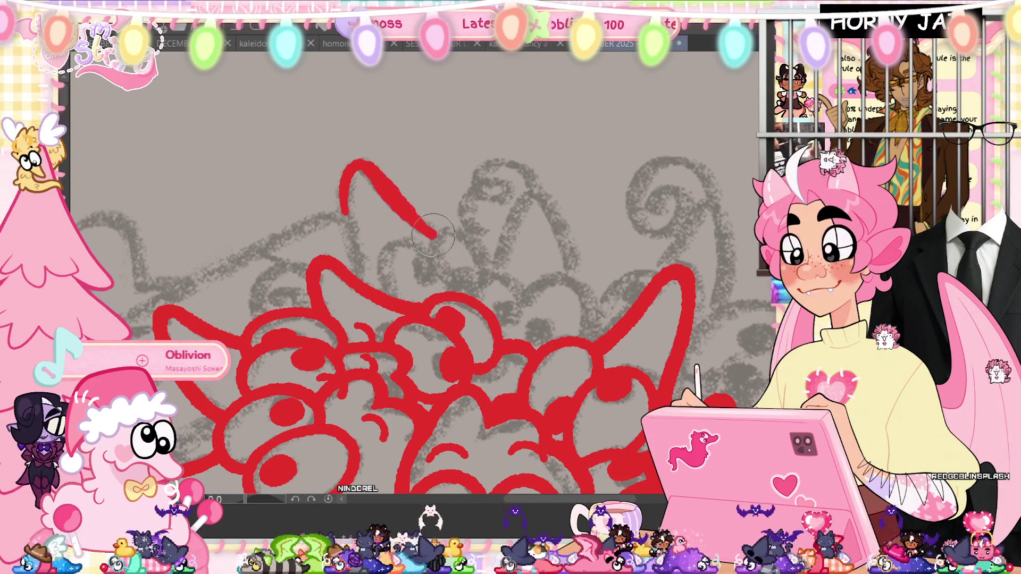
key("ctrl+z")
mouse_move(435, 237)
left_mouse_down()
mouse_move(344, 195)
mouse_move(360, 271)
left_mouse_up()
key("ctrl+z")
left_click_drag(351, 164, 359, 283)
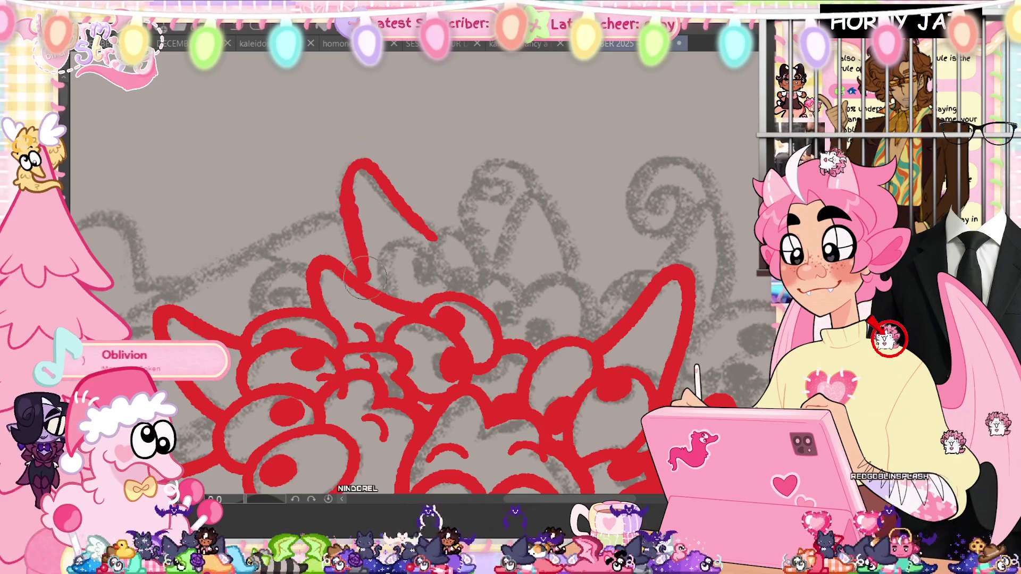
key("ctrl+z")
mouse_move(351, 167)
left_mouse_down()
mouse_move(359, 272)
mouse_move(439, 240)
left_mouse_up()
key("ctrl+z")
key("ctrl+z")
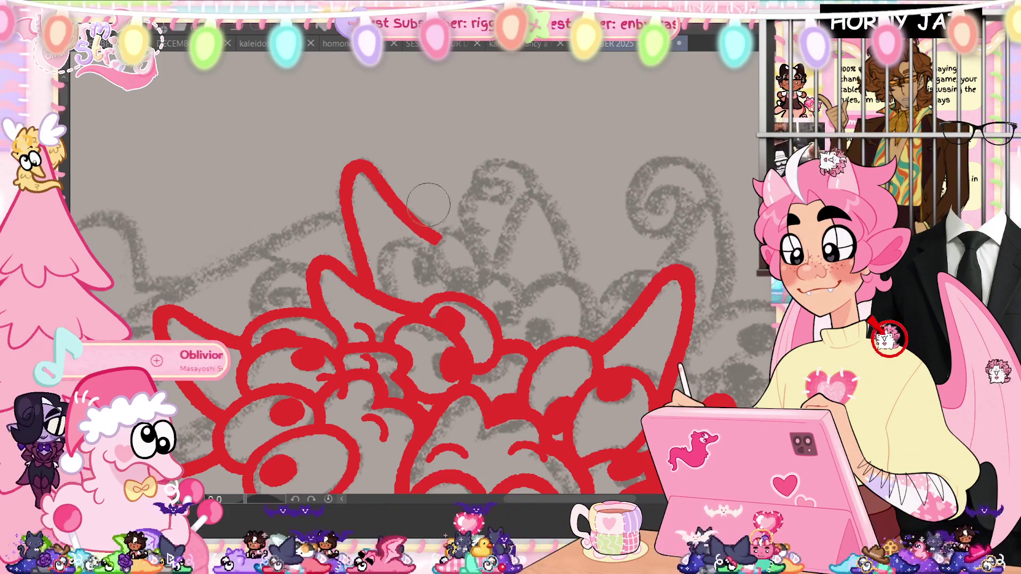
Draw a clean tall pointed ear on the next upper-row character
mouse_move(496, 279)
left_mouse_down()
mouse_move(552, 206)
mouse_move(571, 275)
left_mouse_up()
key("ctrl+z")
mouse_move(493, 275)
left_mouse_down()
mouse_move(524, 189)
mouse_move(570, 273)
left_mouse_up()
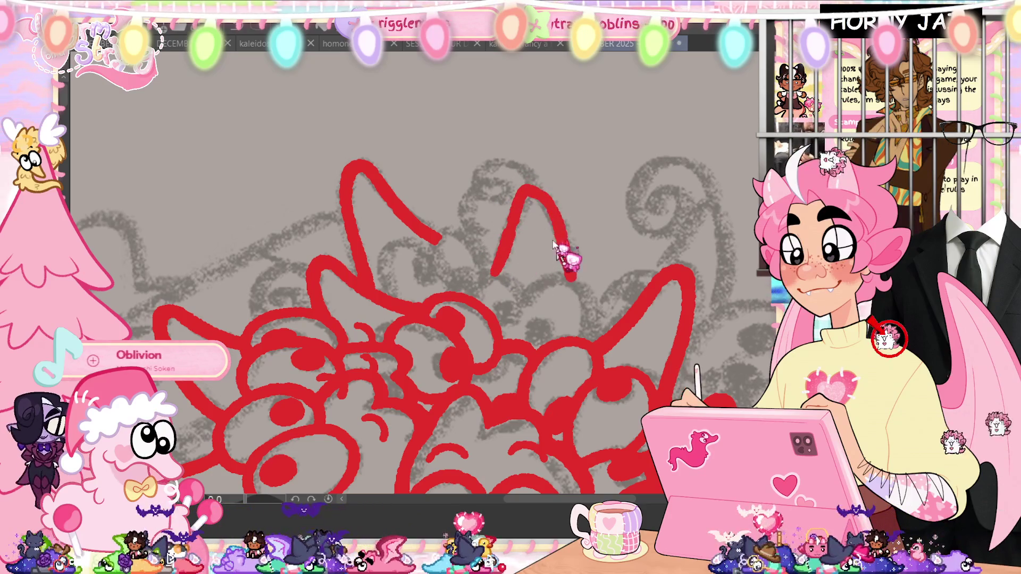
key("ctrl+z")
mouse_move(495, 275)
left_mouse_down()
mouse_move(526, 189)
mouse_move(574, 275)
left_mouse_up()
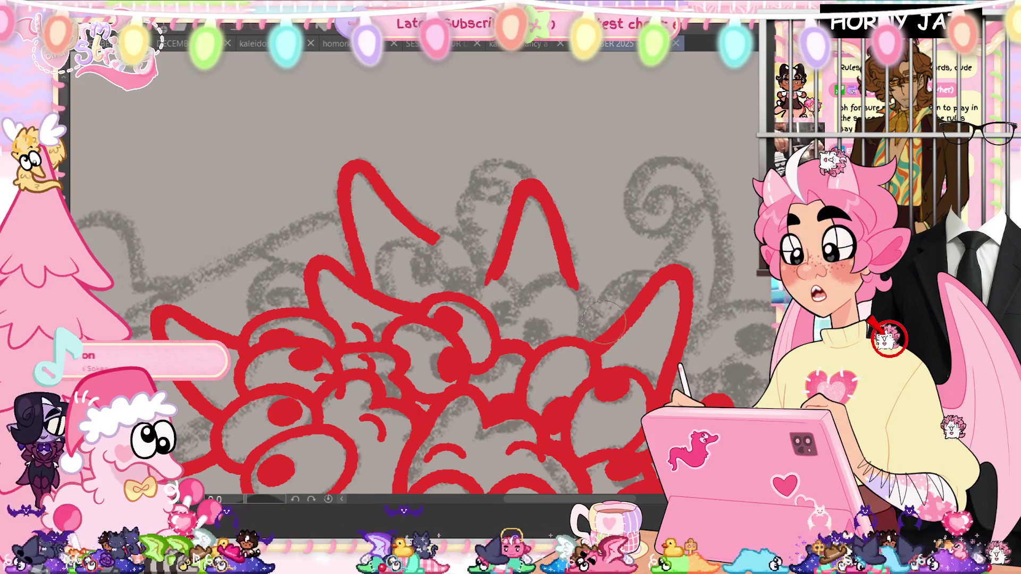
left_click_drag(675, 322, 577, 343)
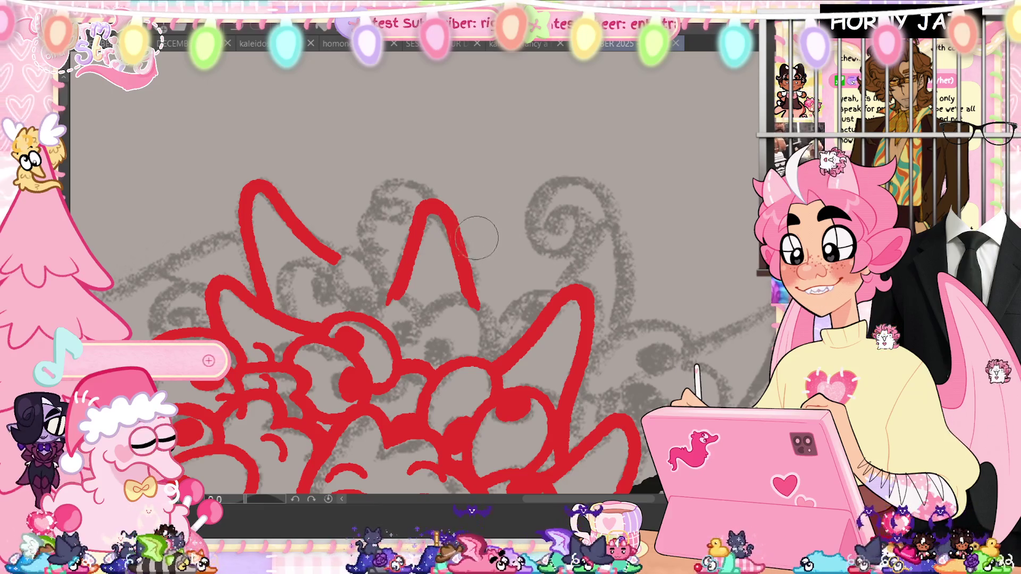
left_click_drag(458, 232, 294, 188)
Ink a pointed red ear on the right-hand character, thickening its upper edge and rounding its top
left_click_drag(383, 485, 567, 489)
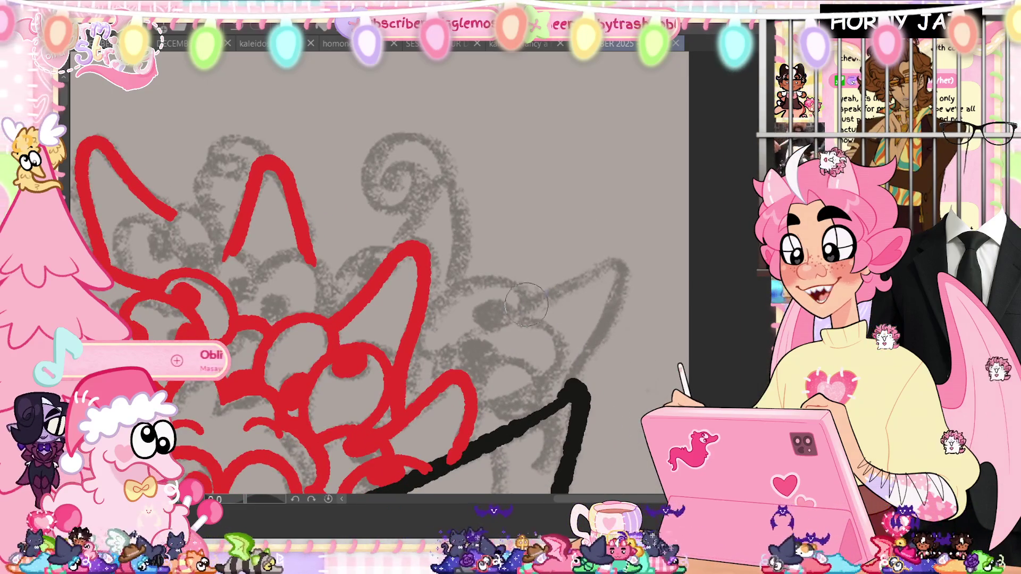
left_click_drag(612, 257, 559, 396)
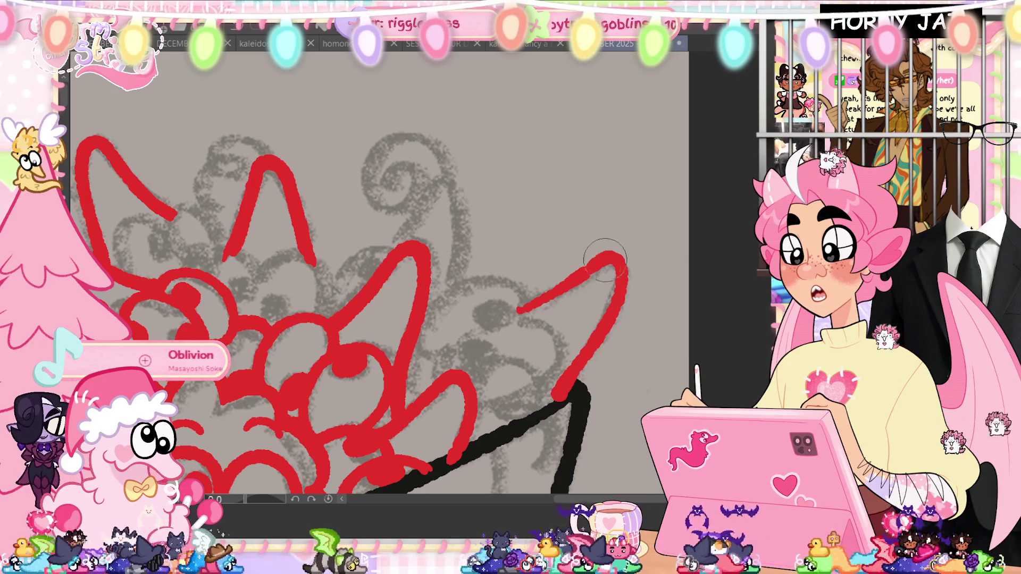
left_click_drag(606, 259, 514, 317)
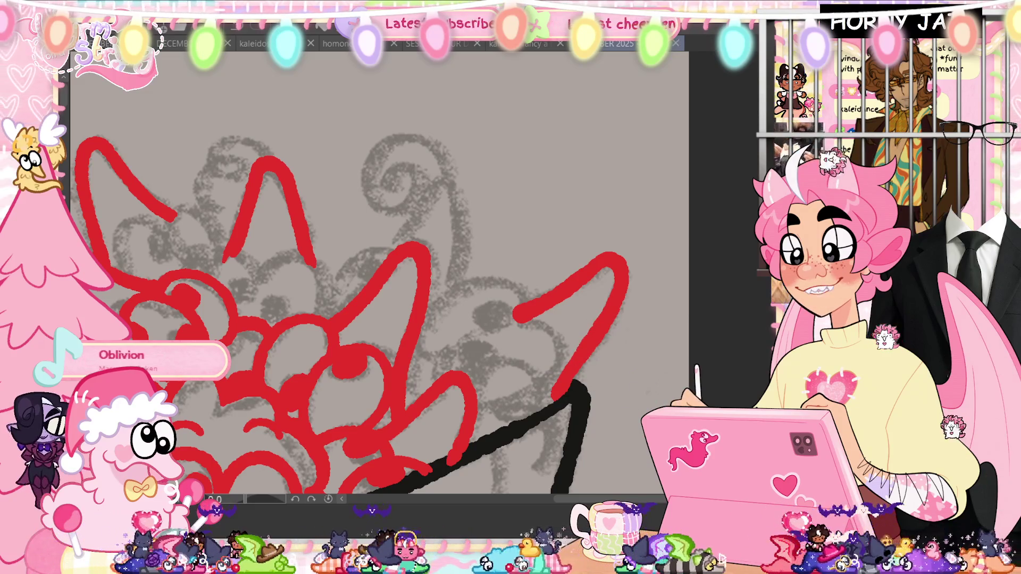
mouse_move(443, 365)
left_mouse_down()
mouse_move(477, 407)
mouse_move(451, 371)
left_mouse_up()
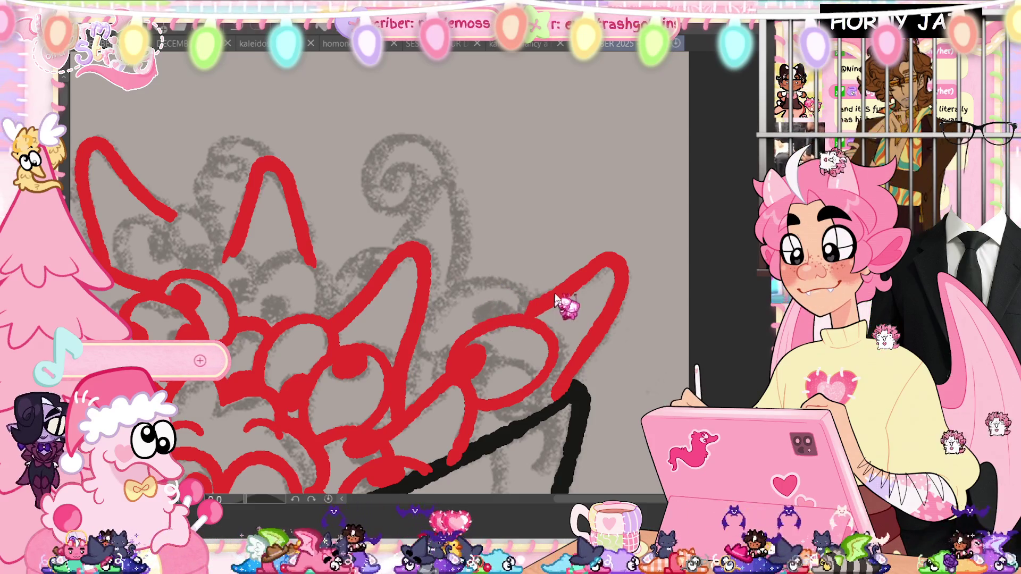
Draw a curved red outline below the right character's ear
left_click_drag(511, 289, 424, 359)
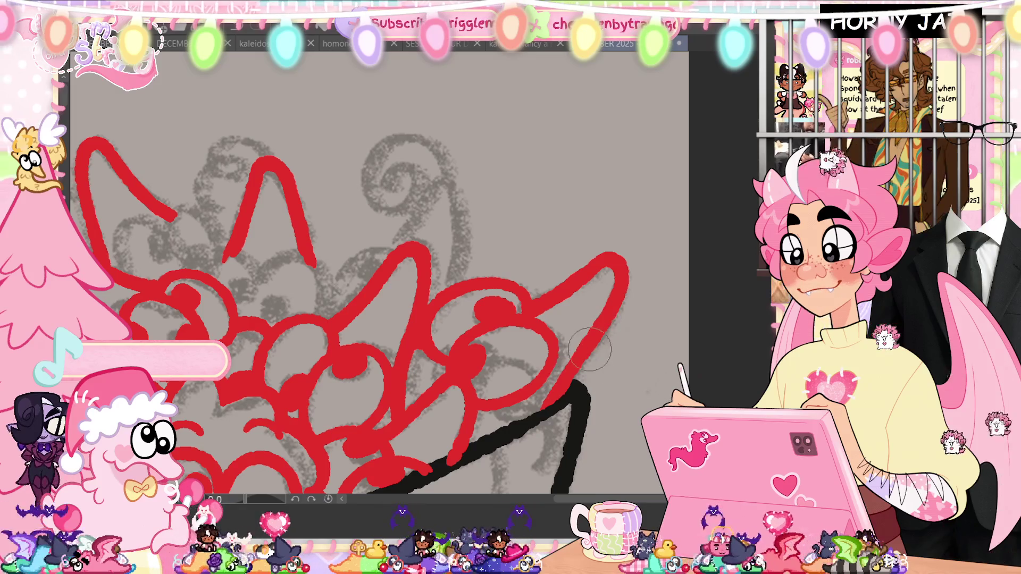
scroll(470, 459, "up", 2)
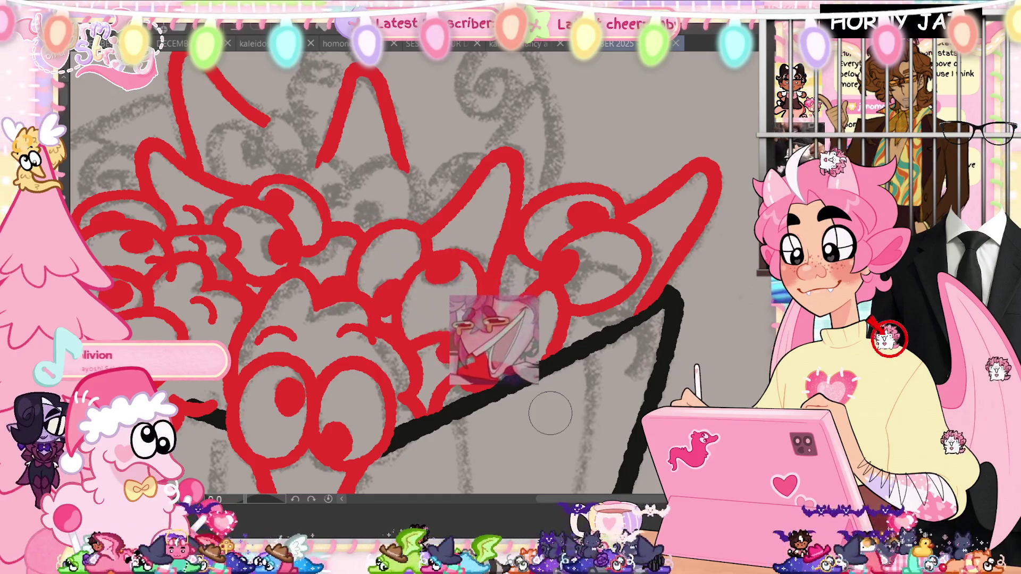
scroll(550, 414, "up", 3)
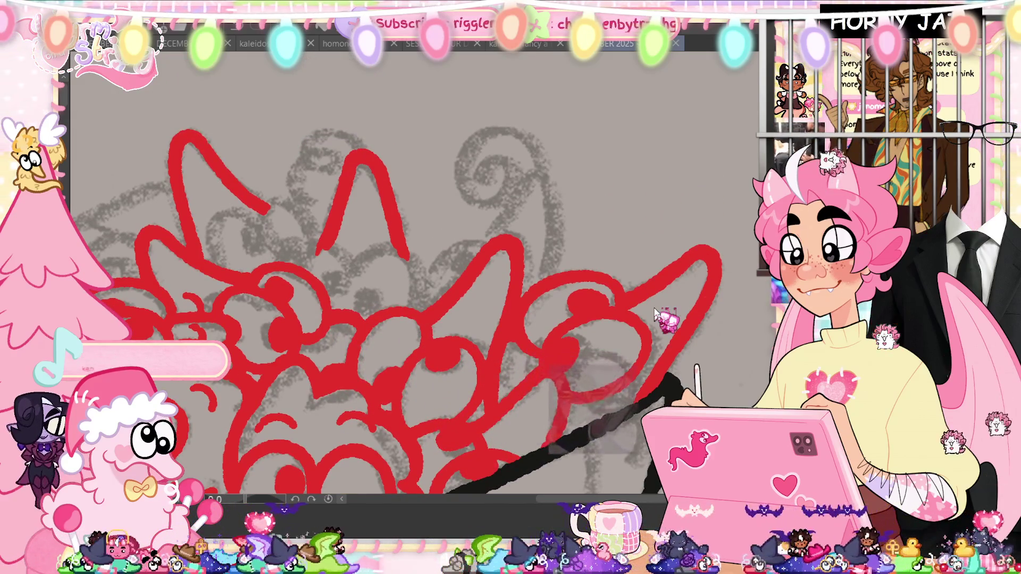
Undo and restore the large stroke, then ink red hair curves, an ear with a thick tip, and a line up to the swirl
key("ctrl+z")
key("ctrl+y")
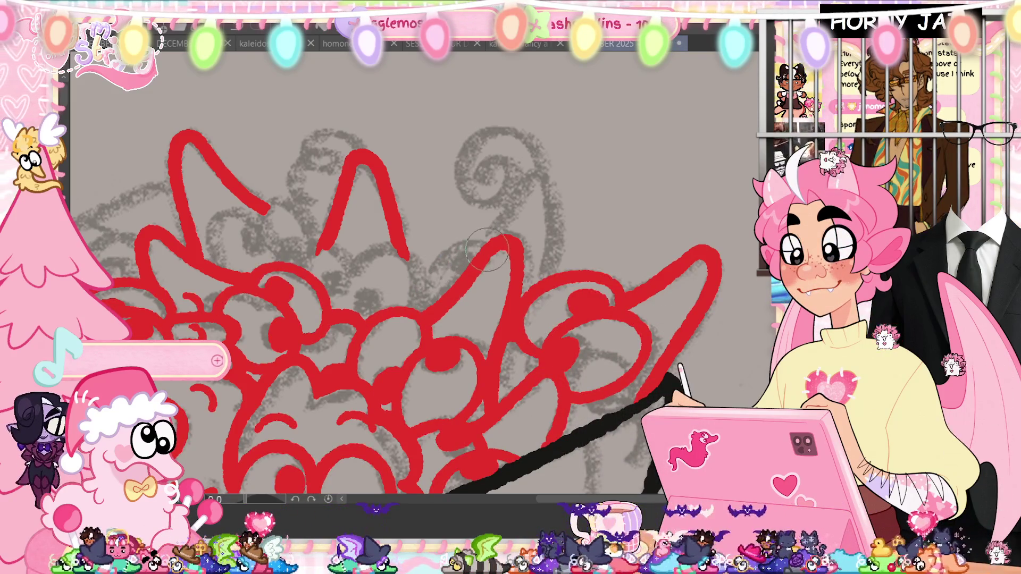
left_click_drag(488, 253, 433, 297)
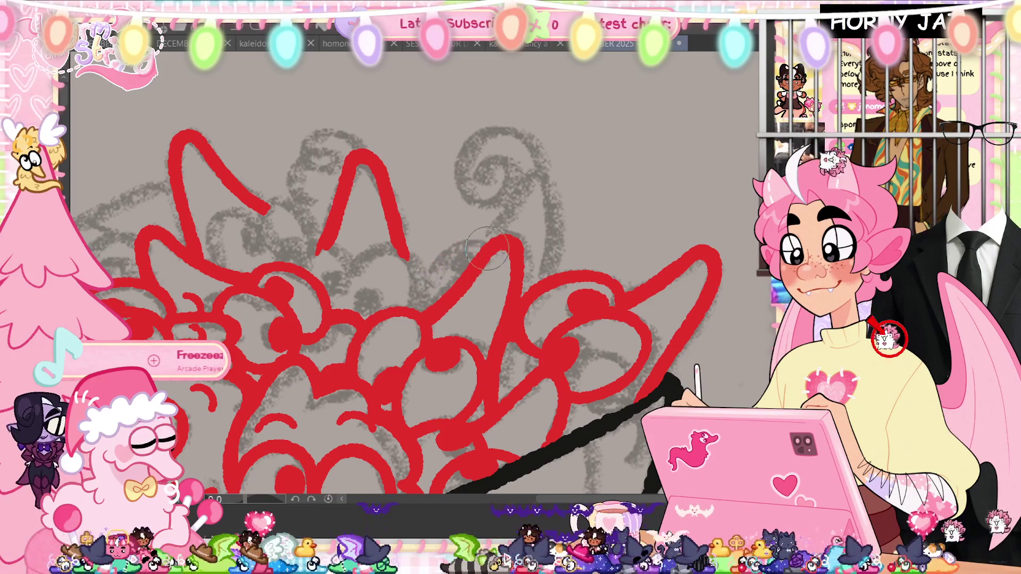
left_click_drag(489, 253, 438, 289)
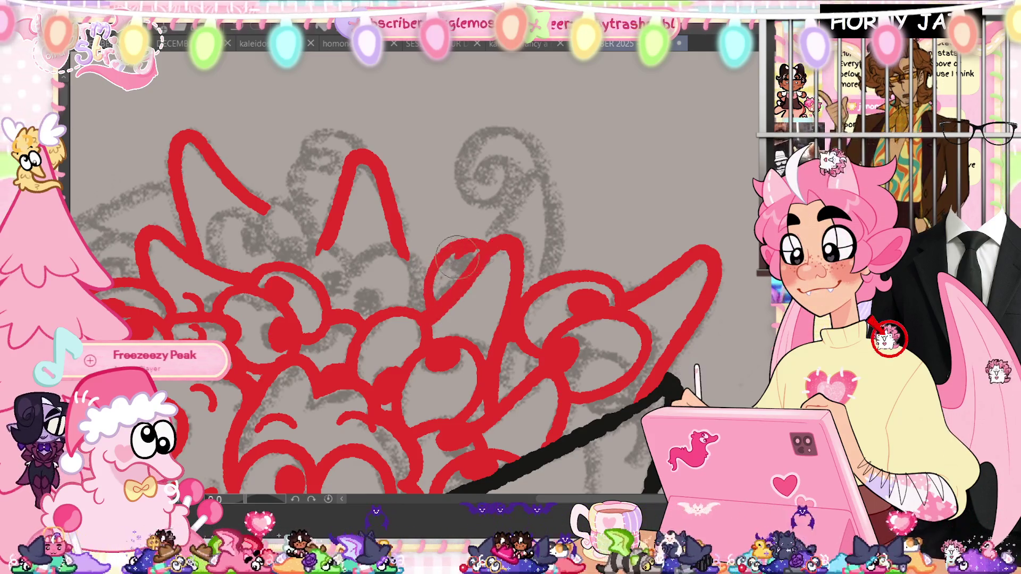
left_click_drag(459, 259, 470, 256)
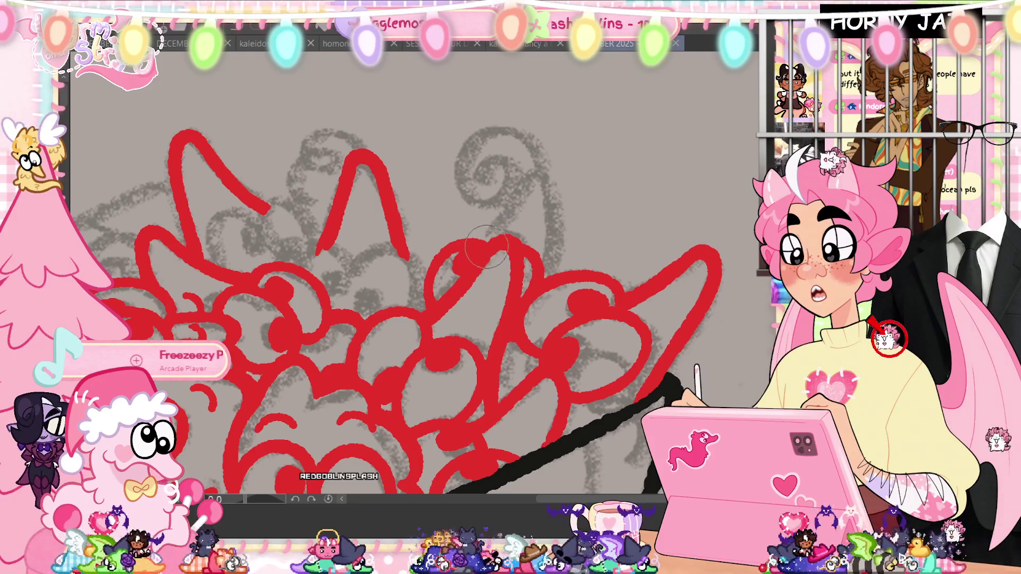
mouse_move(489, 239)
left_mouse_down()
mouse_move(550, 182)
mouse_move(545, 277)
left_mouse_up()
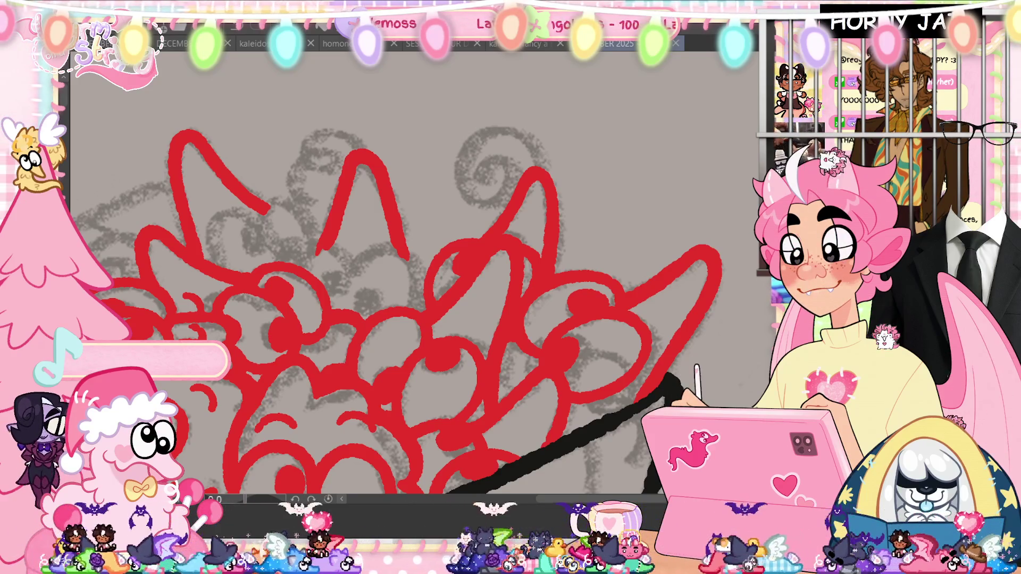
Ink a small round red eye onto one of the central heads
mouse_move(399, 320)
left_mouse_down()
mouse_move(387, 315)
mouse_move(494, 319)
left_mouse_up()
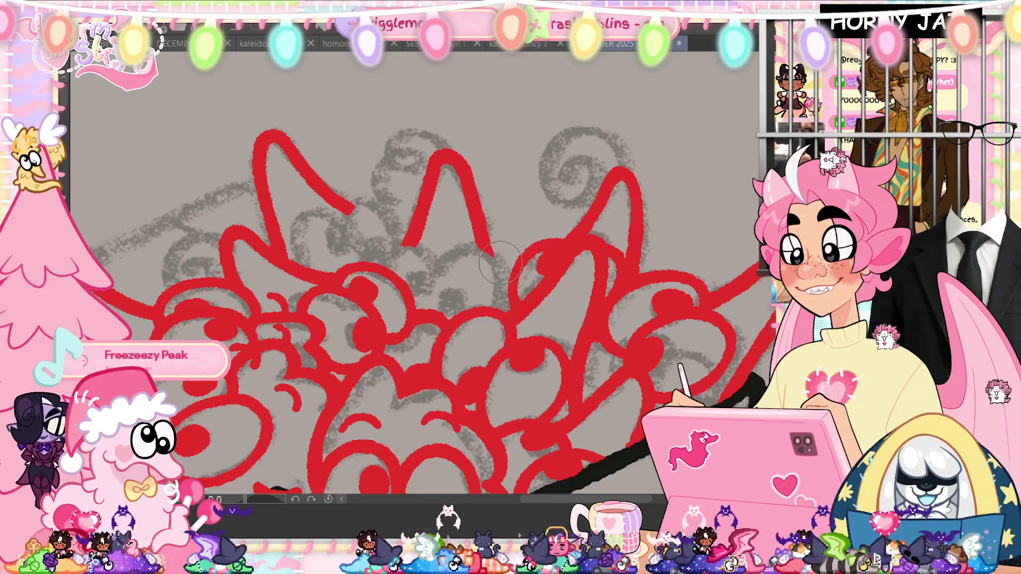
left_click_drag(432, 306, 438, 275)
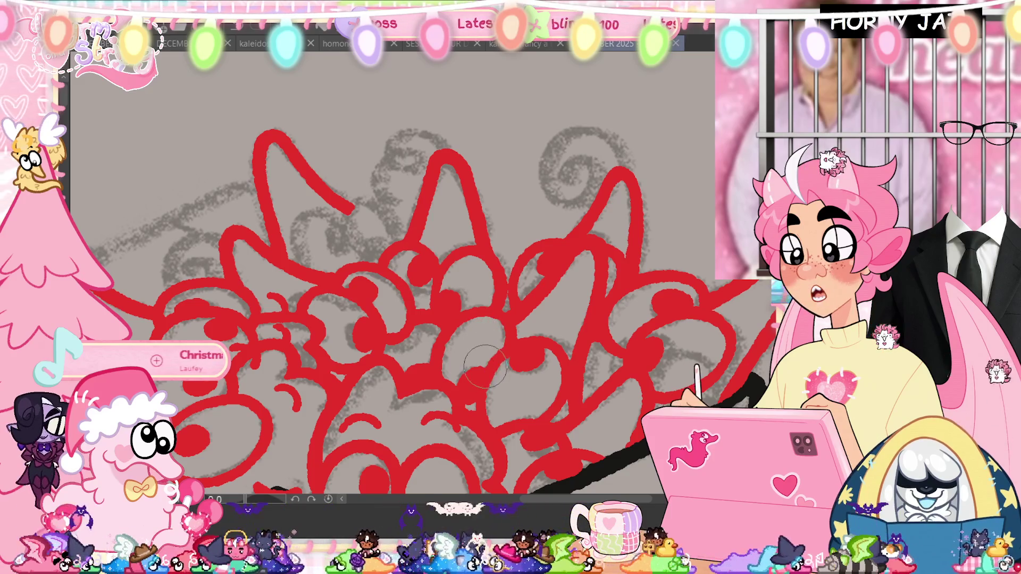
Ink a looping red fluff outline in the pile's centre, then fit the whole drawing in view
left_click_drag(485, 370, 554, 413)
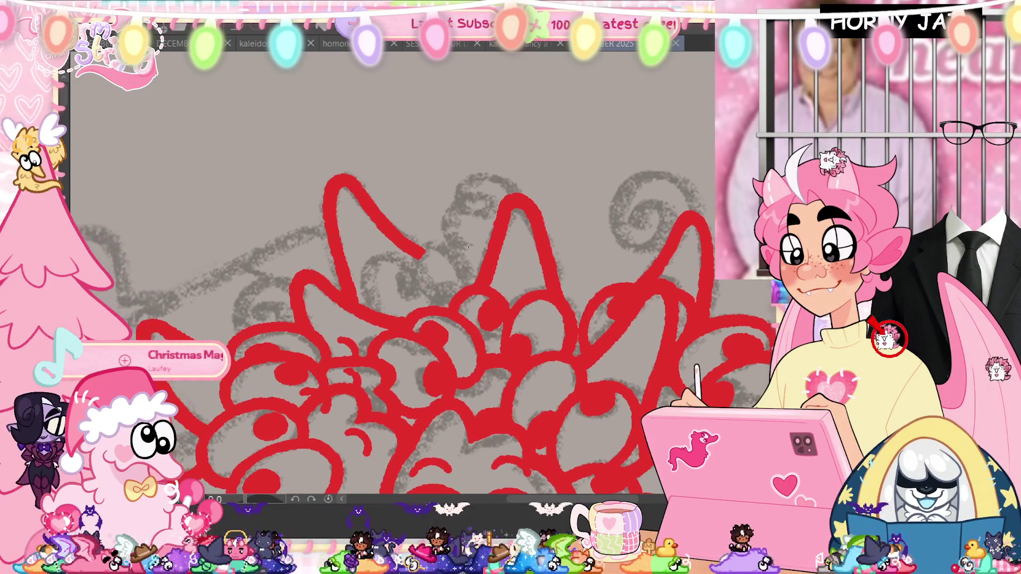
left_click_drag(373, 293, 423, 257)
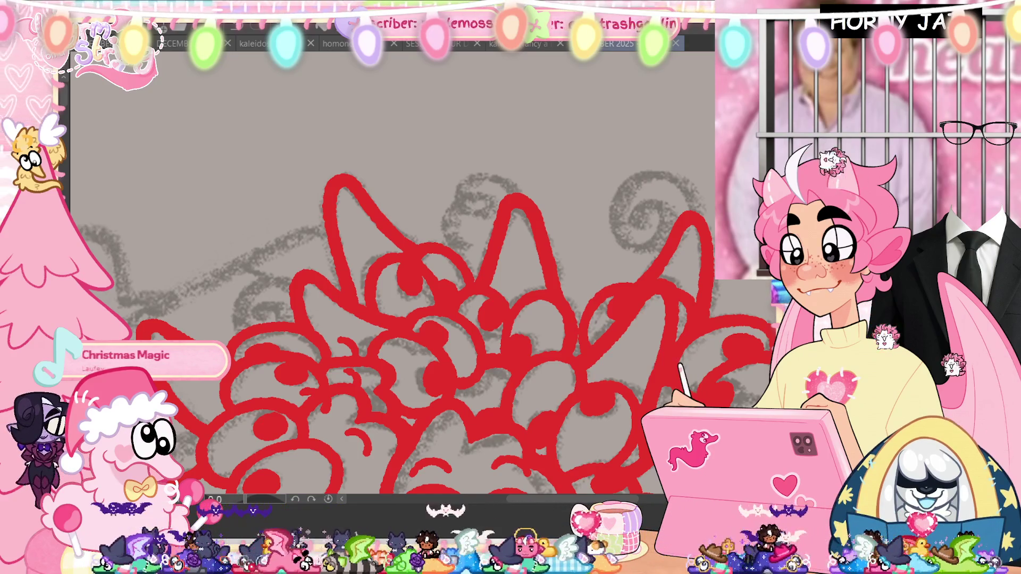
key("ctrl+0")
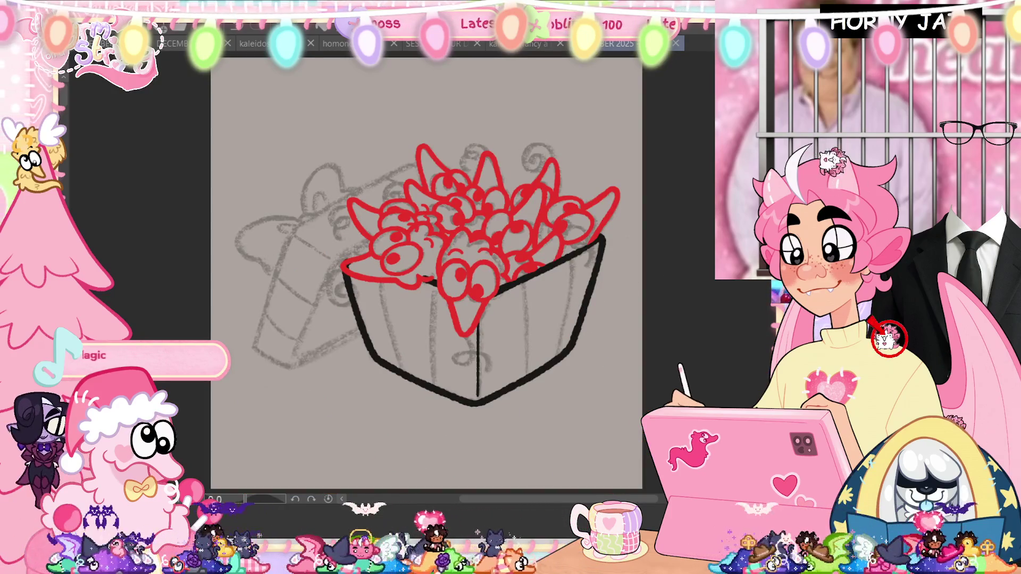
scroll(524, 165, "up", 2)
scroll(524, 166, "up", 2)
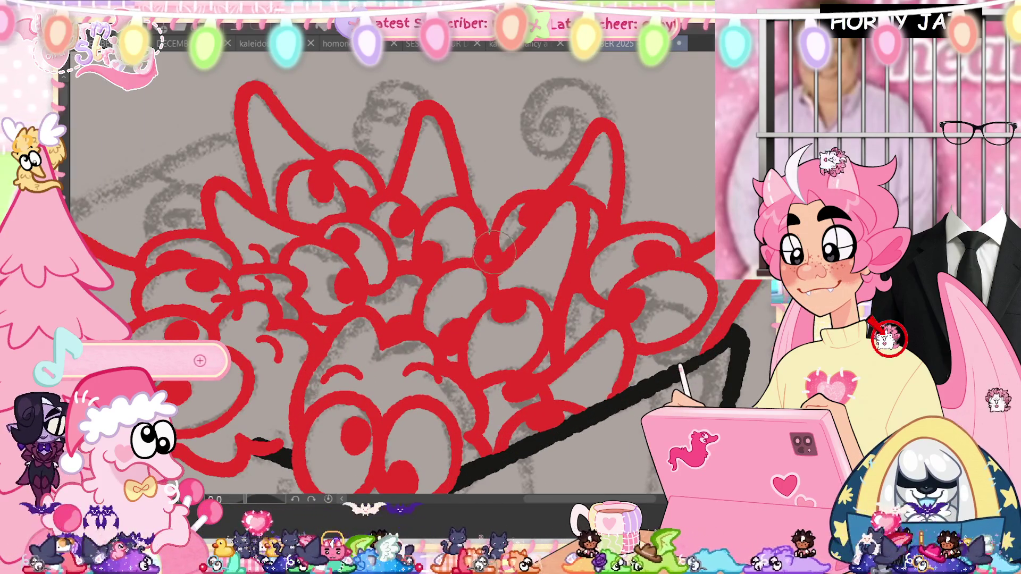
key("ctrl+0")
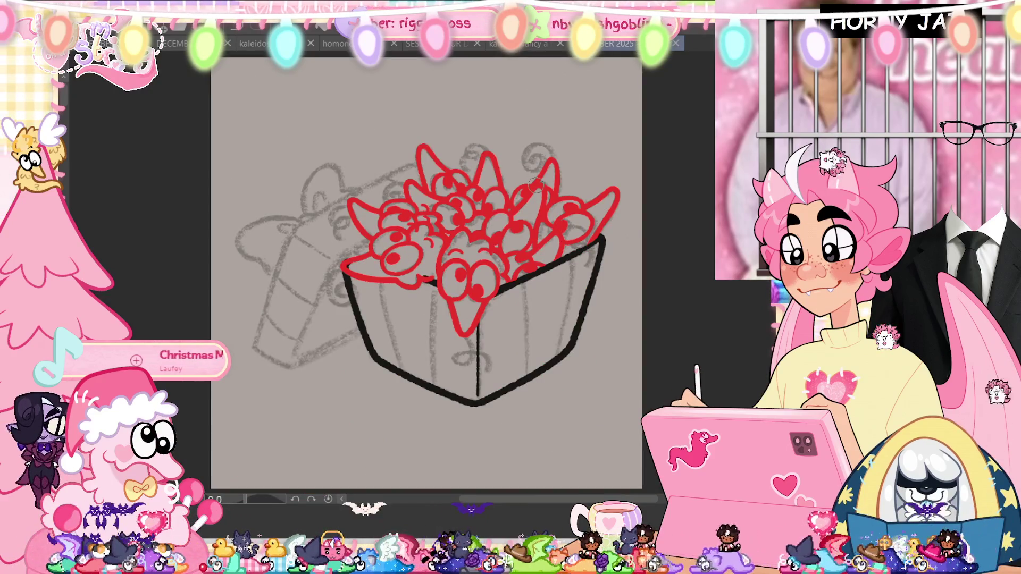
scroll(584, 198, "up", 1)
scroll(585, 198, "up", 1)
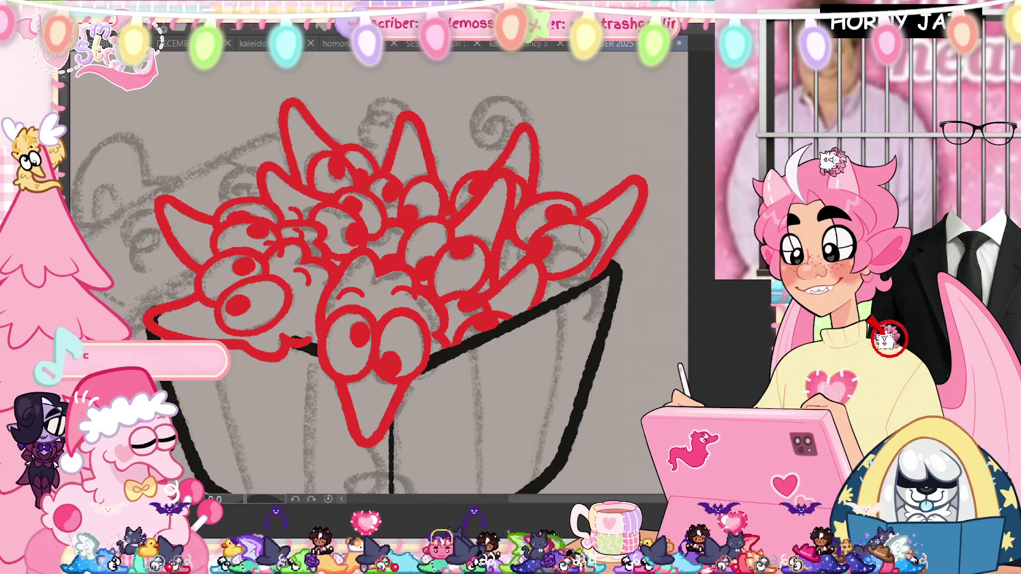
key("Tab")
Draw a white spiral over the sketch swirl, undoing the first attempt and redrawing it cleaner
left_click_drag(563, 156, 592, 152)
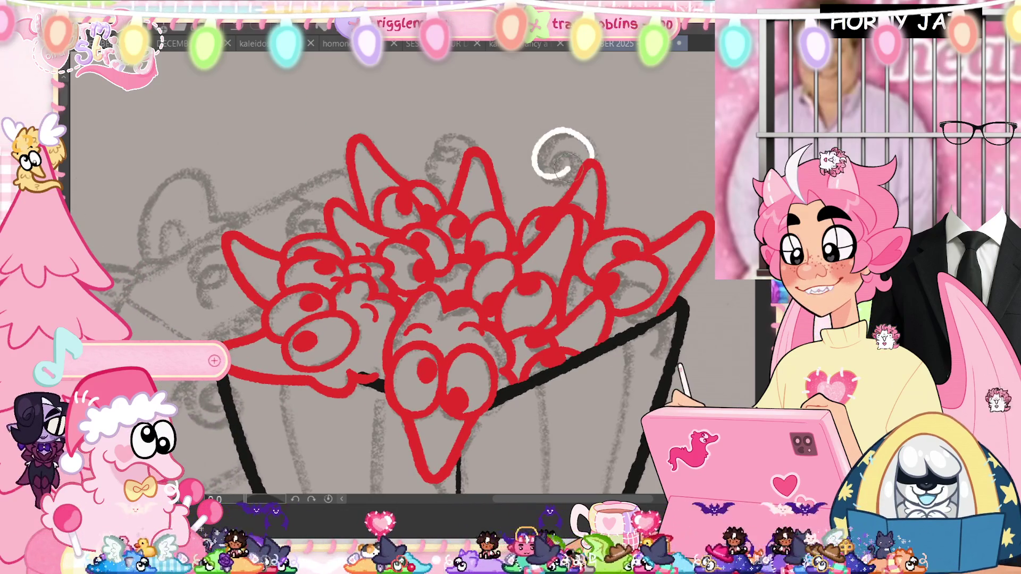
key("ctrl+z")
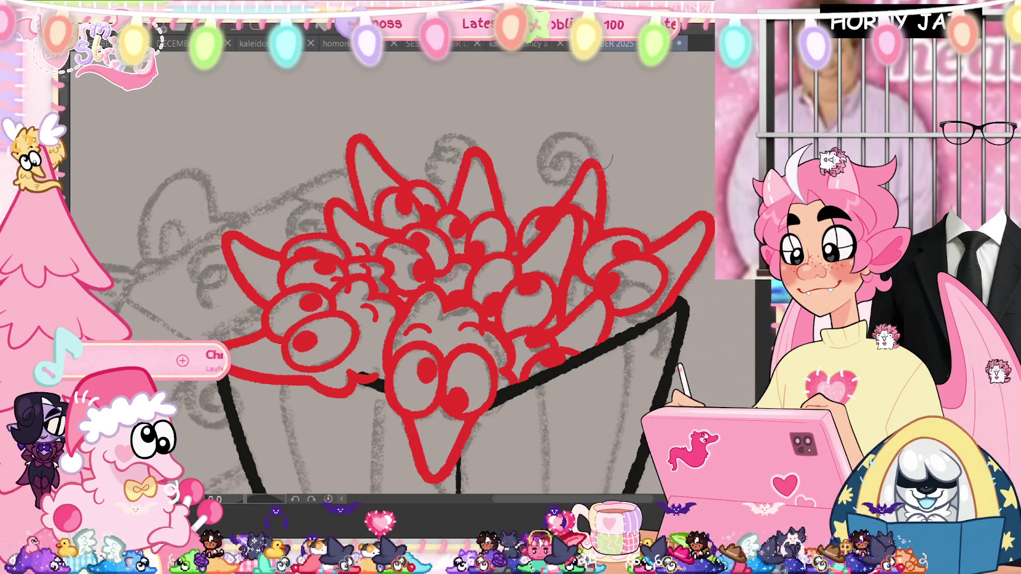
left_click_drag(594, 154, 565, 159)
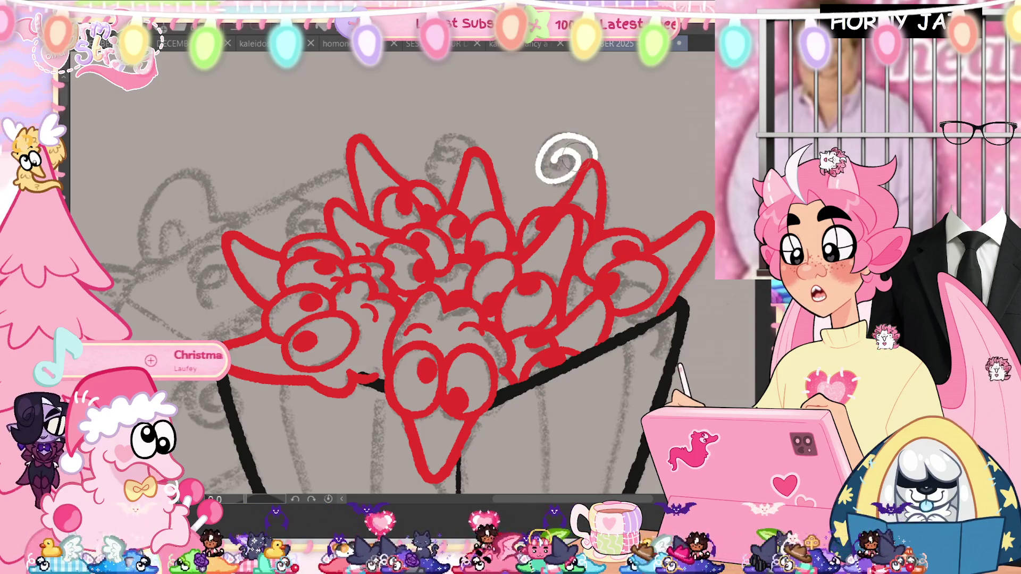
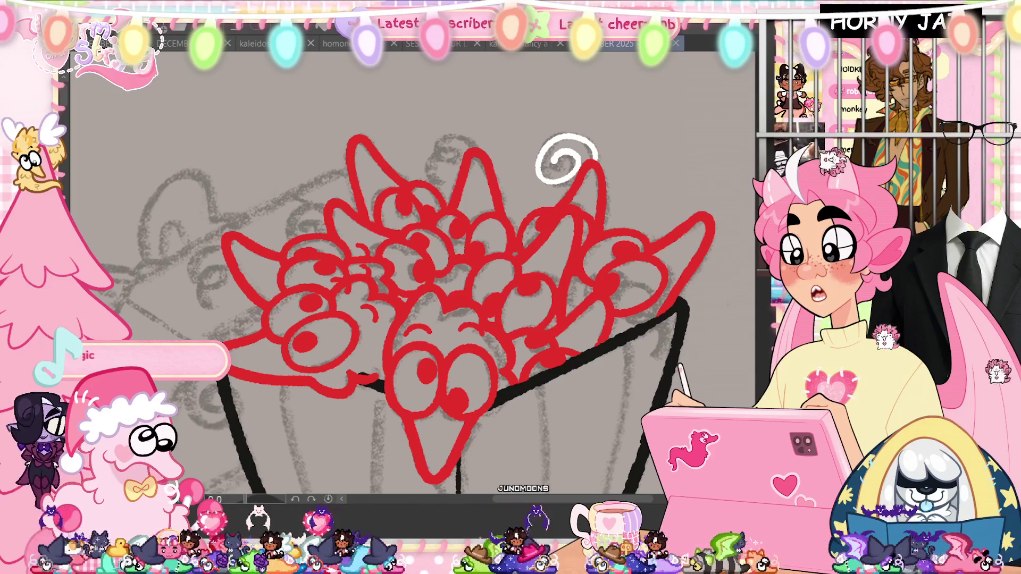
Free-transform the white swirl with a slight tilt and shift, then paint a white swirl over the sketch swirl
key("ctrl+t")
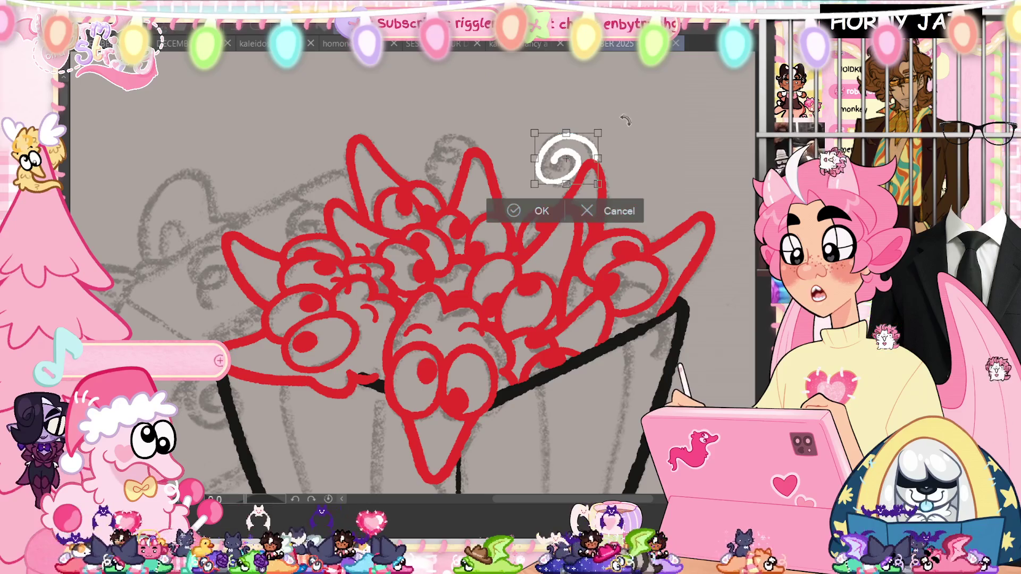
left_click_drag(622, 116, 629, 130)
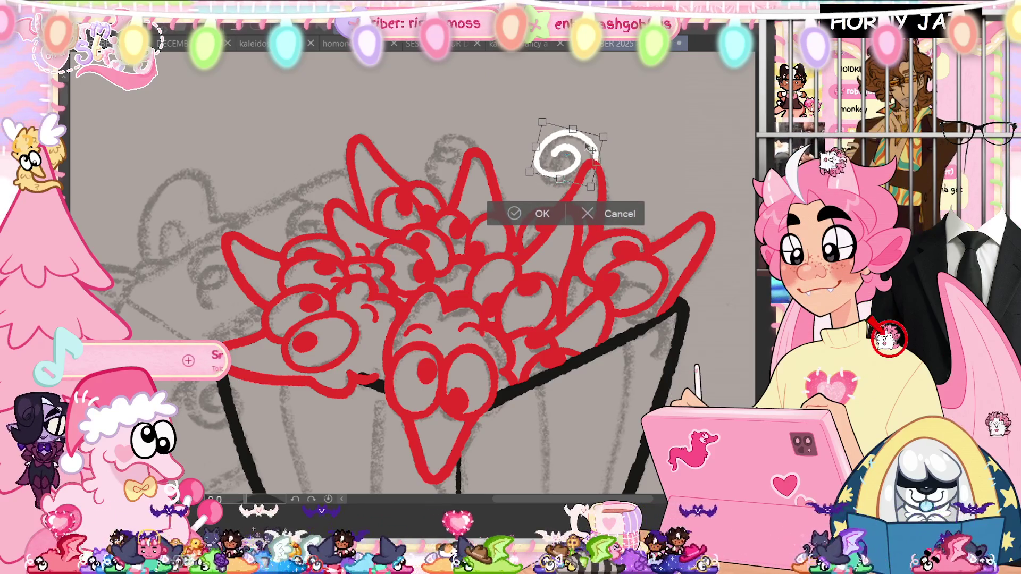
left_click(534, 211)
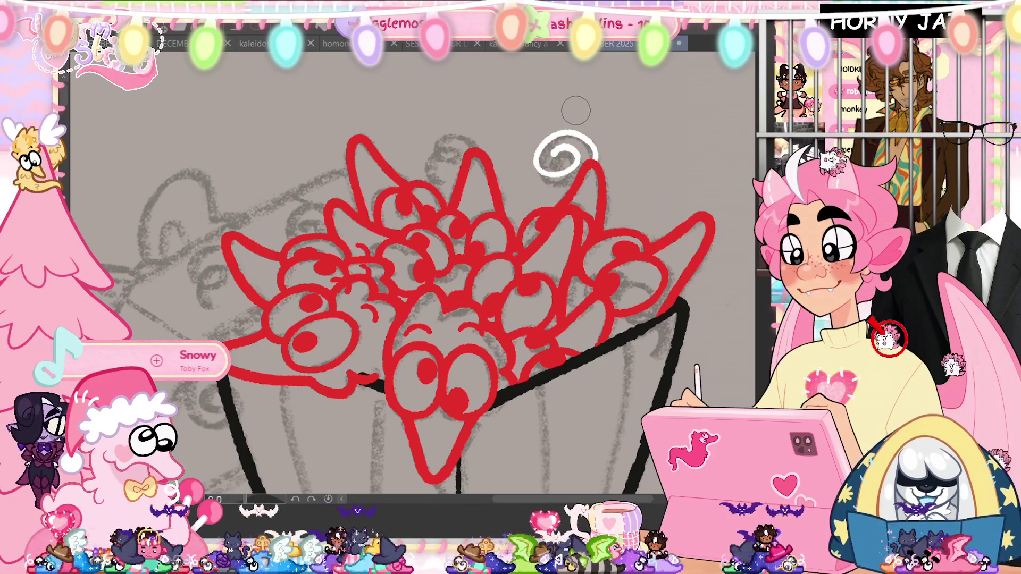
scroll(585, 118, "up", 3)
scroll(584, 118, "up", 2)
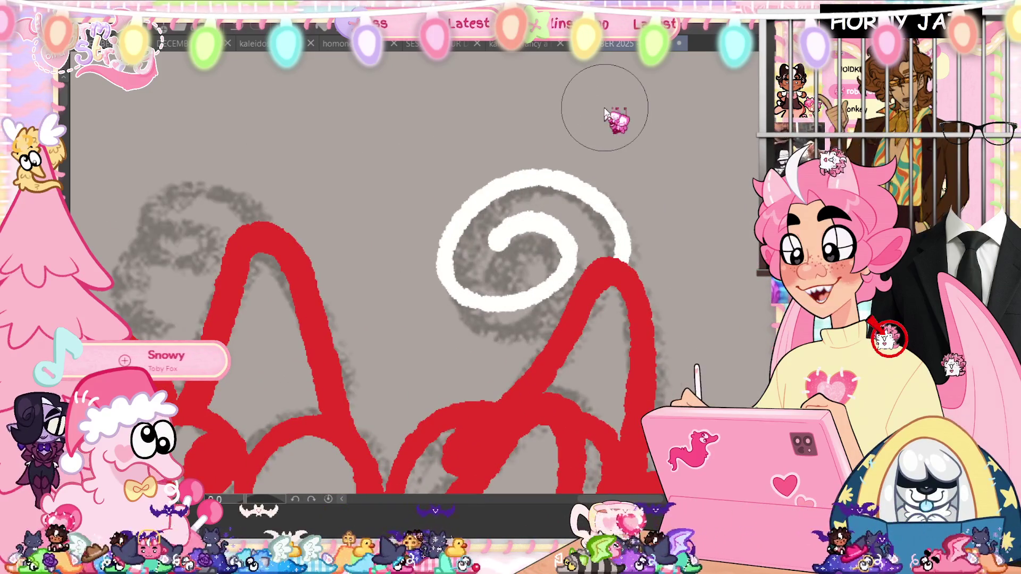
key("ctrl+z")
key("ctrl+0")
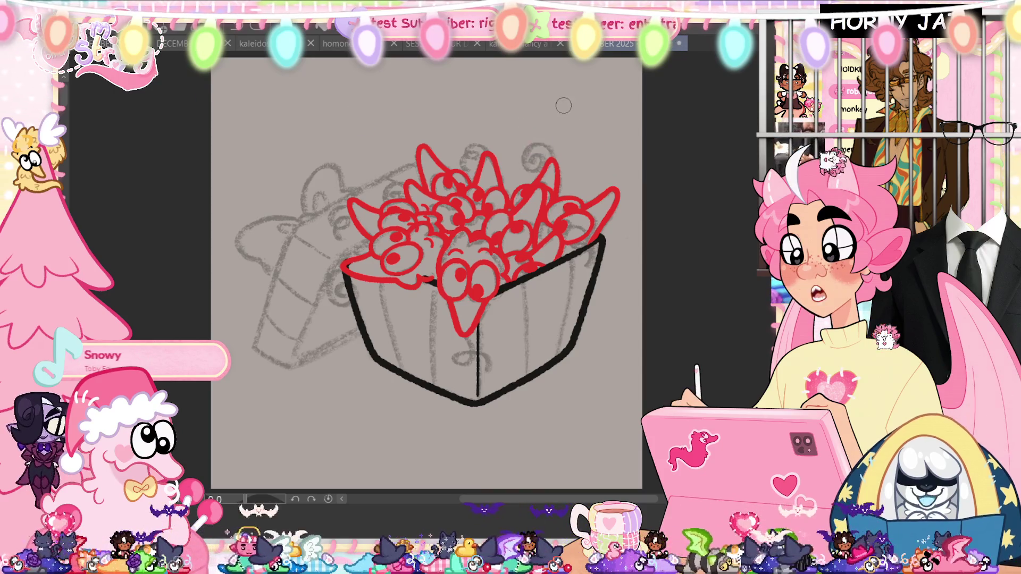
scroll(534, 216, "up", 1)
scroll(535, 215, "up", 1)
scroll(535, 215, "up", 2)
mouse_move(535, 215)
left_mouse_down()
mouse_move(418, 215)
mouse_move(443, 204)
left_mouse_up()
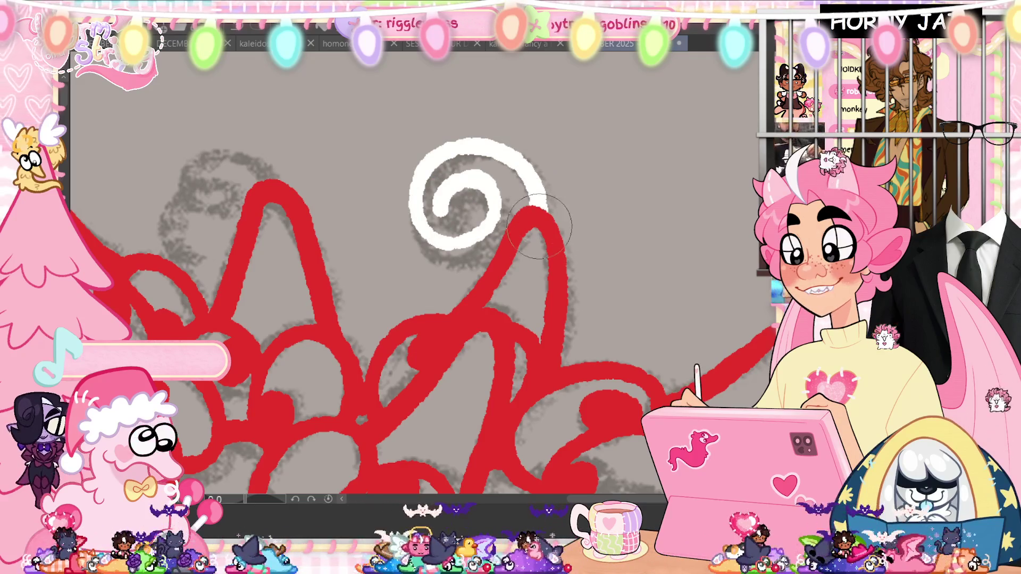
Extend the white swirl's tail and add a new white curl nearby, redrawing it once
left_click_drag(527, 174, 544, 209)
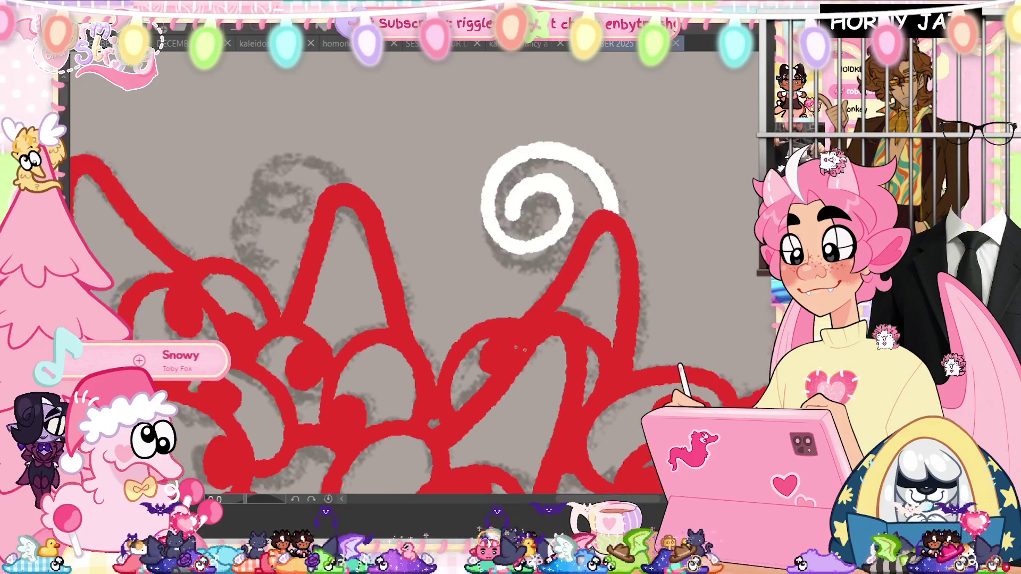
left_click_drag(577, 291, 805, 331)
left_click_drag(510, 220, 408, 281)
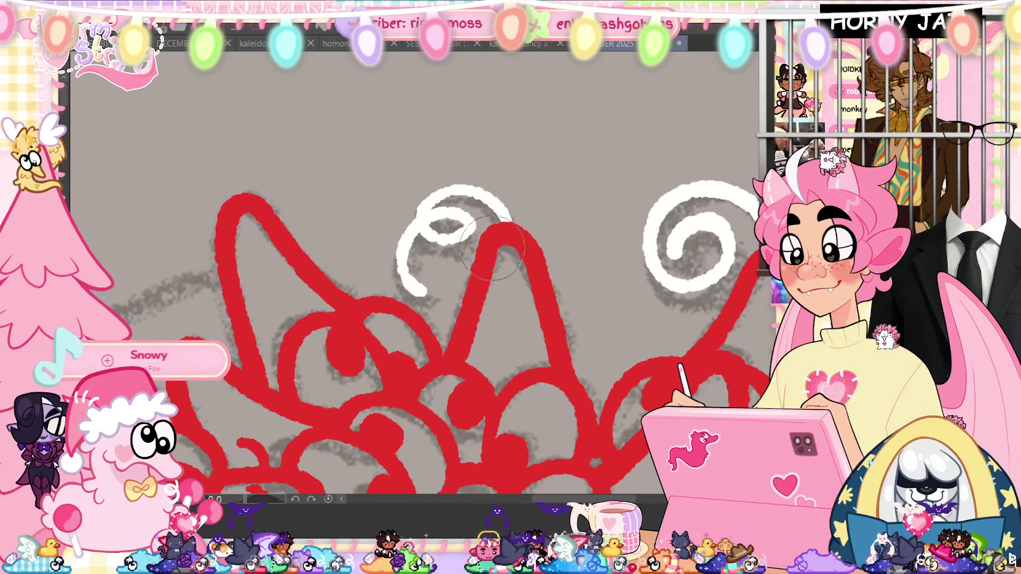
key("ctrl+z")
left_click_drag(510, 221, 439, 291)
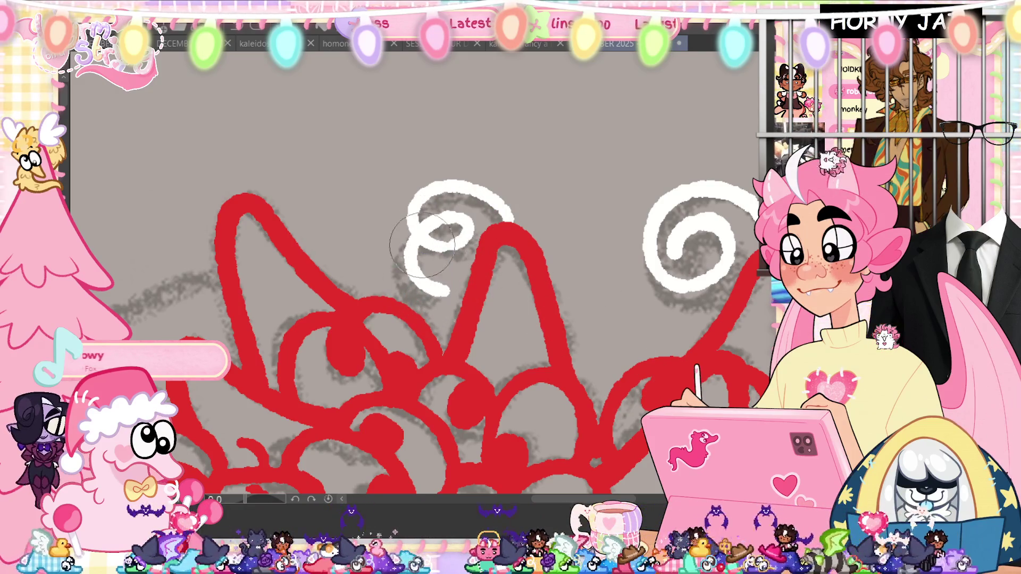
mouse_move(367, 374)
left_mouse_down()
mouse_move(523, 357)
mouse_move(442, 245)
left_mouse_up()
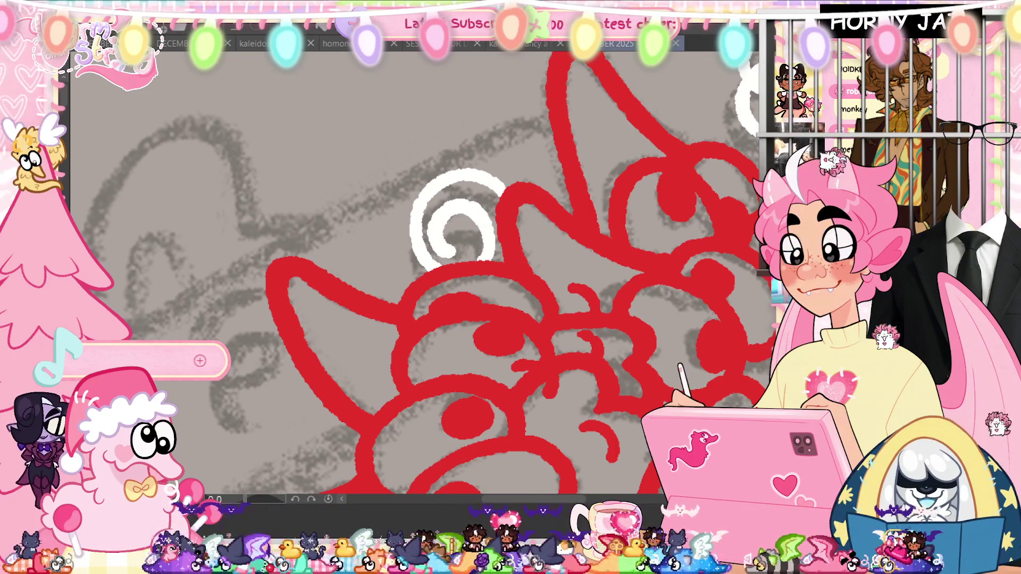
Paint a white curl beside the bowl's left rim near the red ear and thicken its centre
left_click_drag(263, 279, 275, 423)
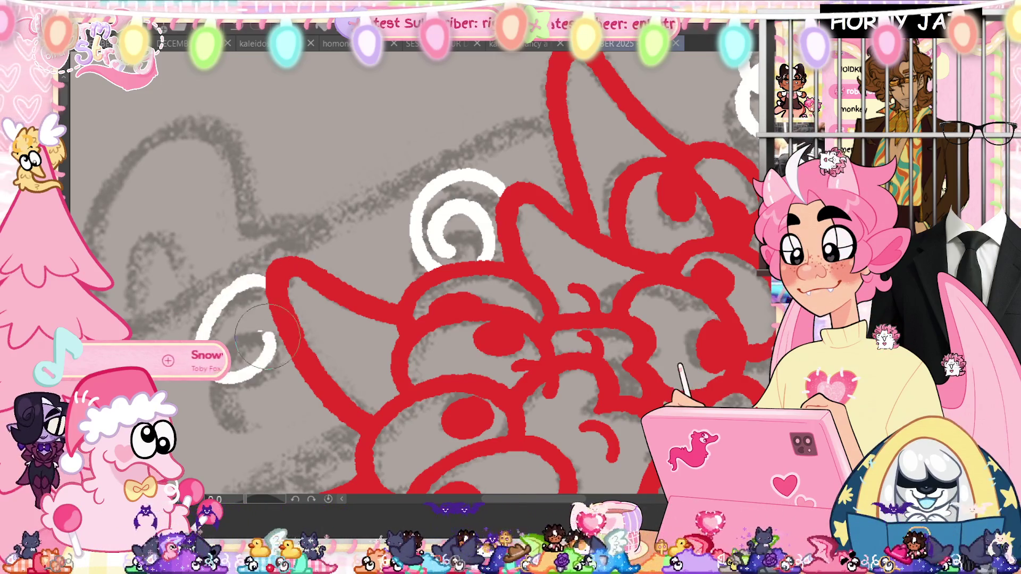
key("ctrl+z")
left_click_drag(264, 275, 268, 422)
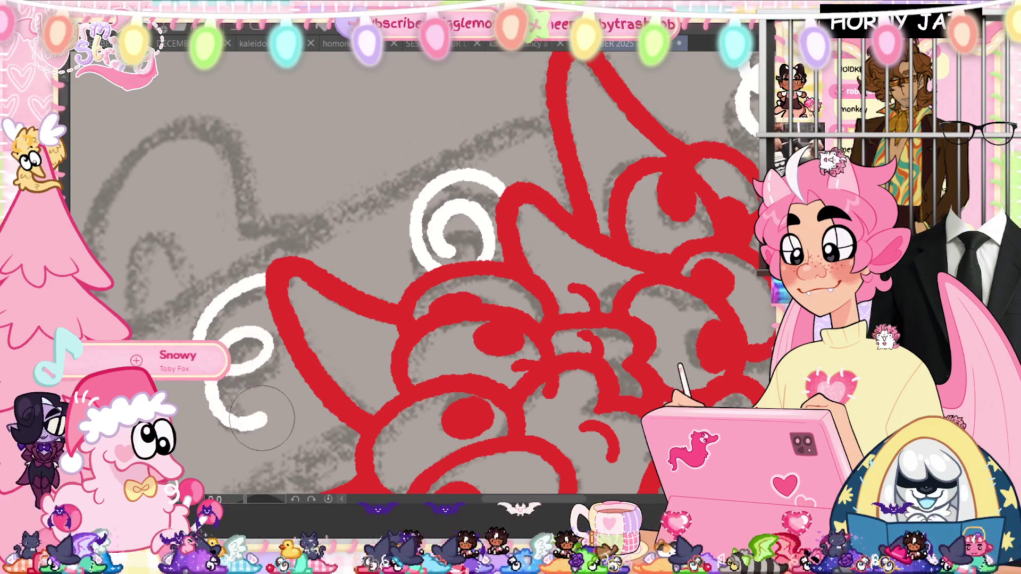
key("ctrl+minus")
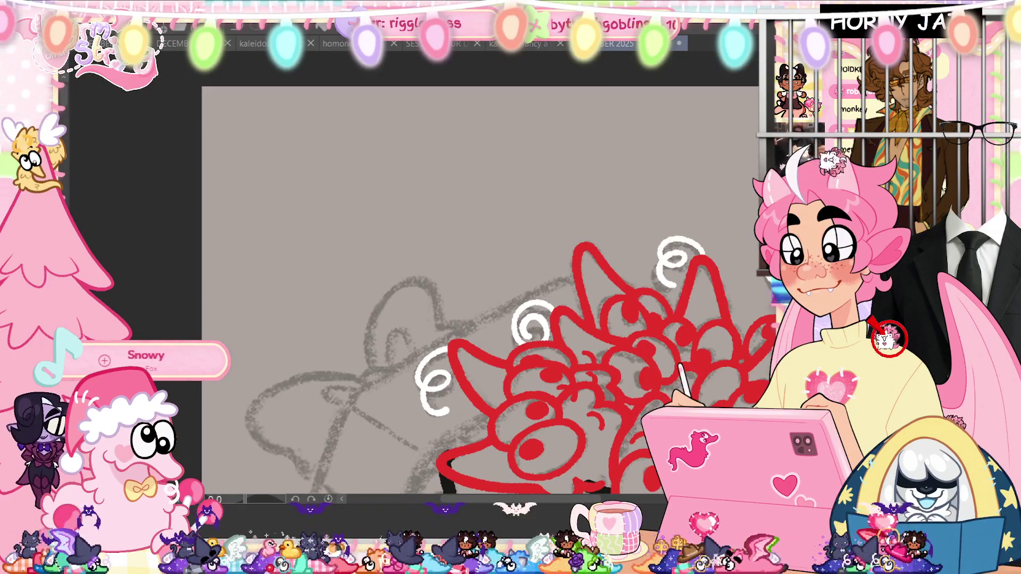
left_click_drag(666, 406, 482, 207)
left_click_drag(267, 273, 275, 303)
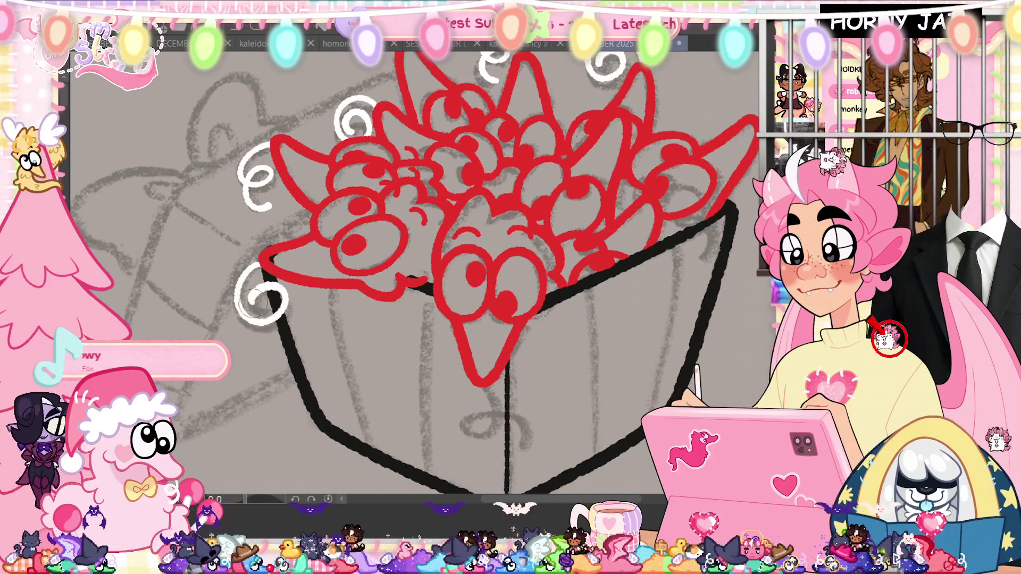
scroll(264, 299, "up", 3)
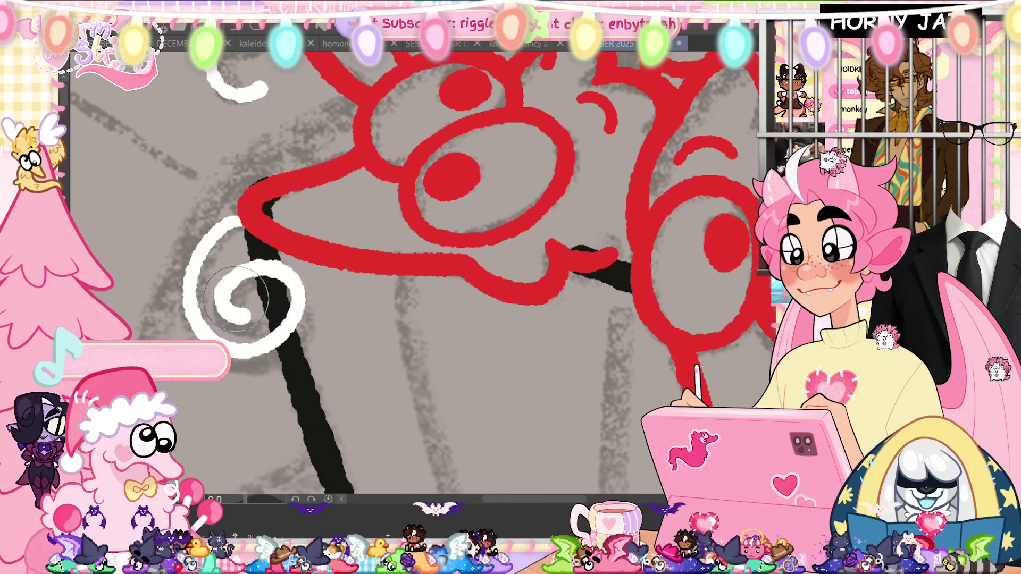
left_click_drag(248, 305, 237, 300)
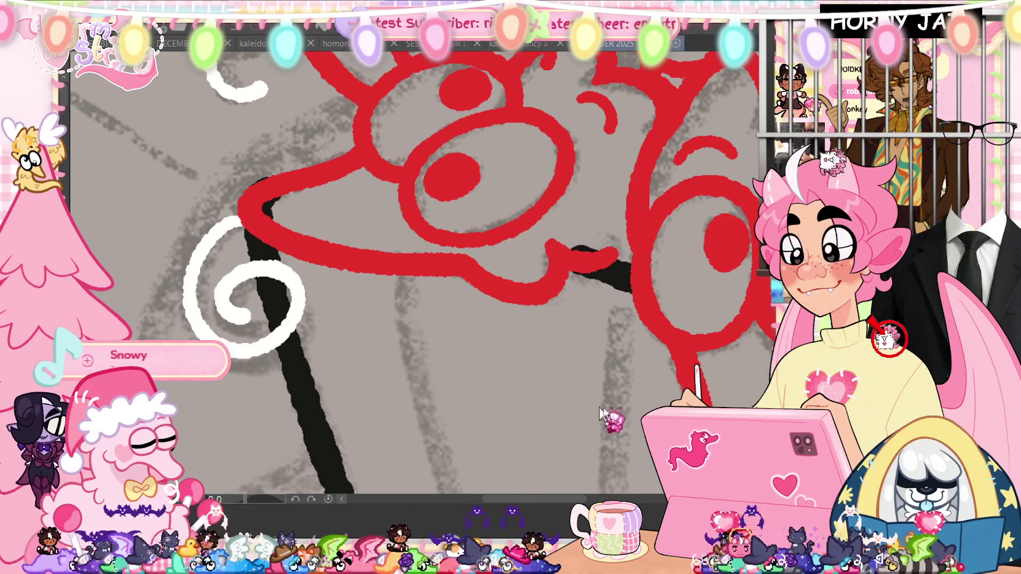
scroll(726, 363, "down", 5)
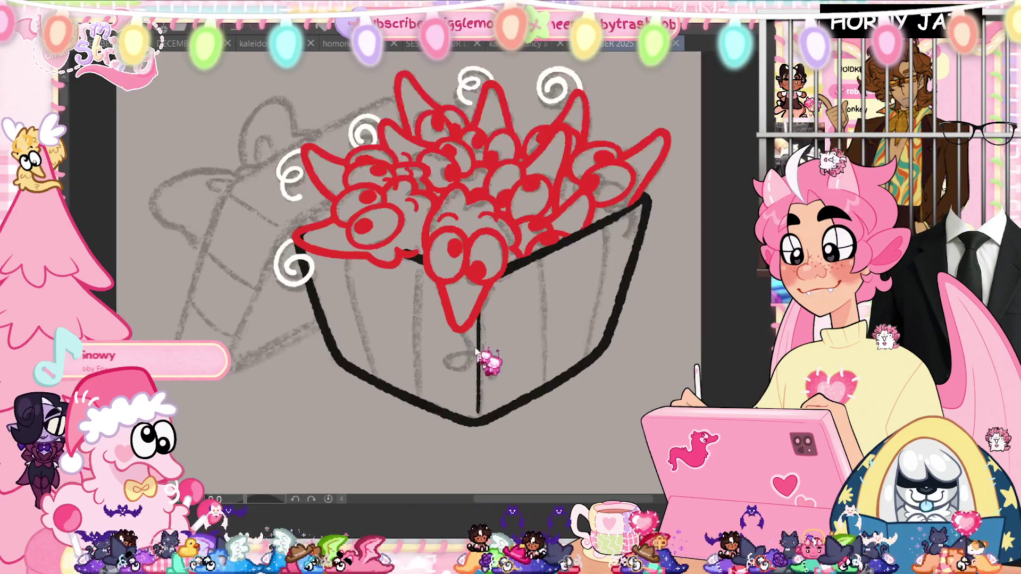
scroll(486, 360, "up", 3)
Add a white swirl below the red beak
left_click_drag(478, 329, 495, 374)
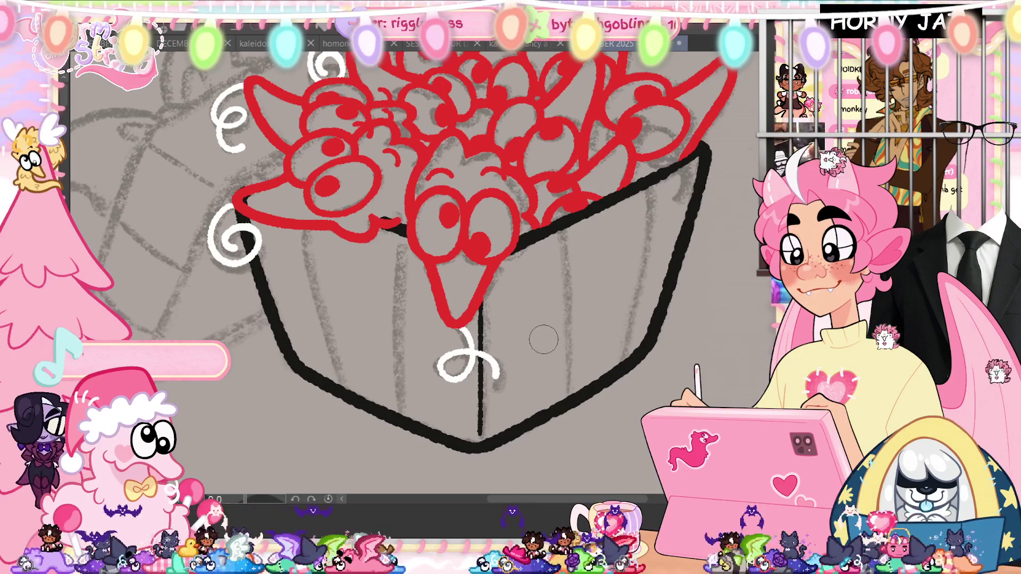
scroll(543, 339, "down", 3)
scroll(616, 297, "up", 3)
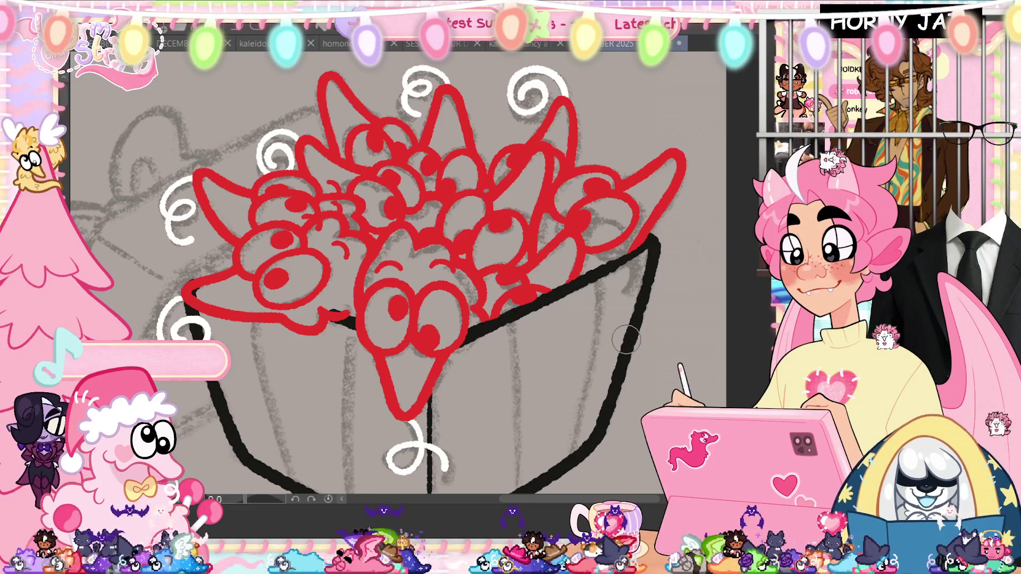
mouse_move(627, 340)
left_mouse_down()
mouse_move(246, 404)
mouse_move(302, 438)
left_mouse_up()
Ink a longer bottom-left black line of the box and close its lower-left corner
key("ctrl+z")
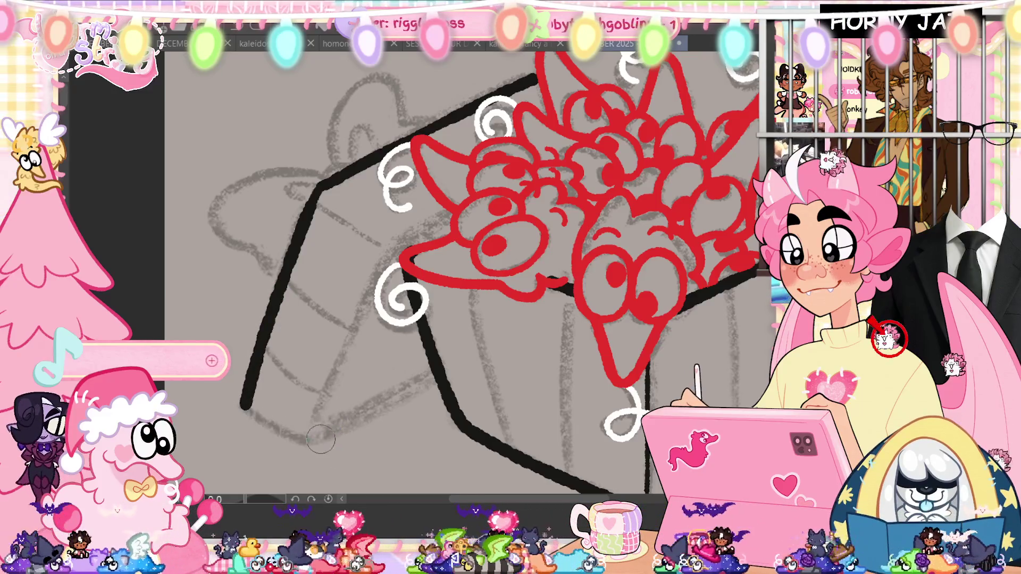
left_click_drag(377, 412, 459, 377)
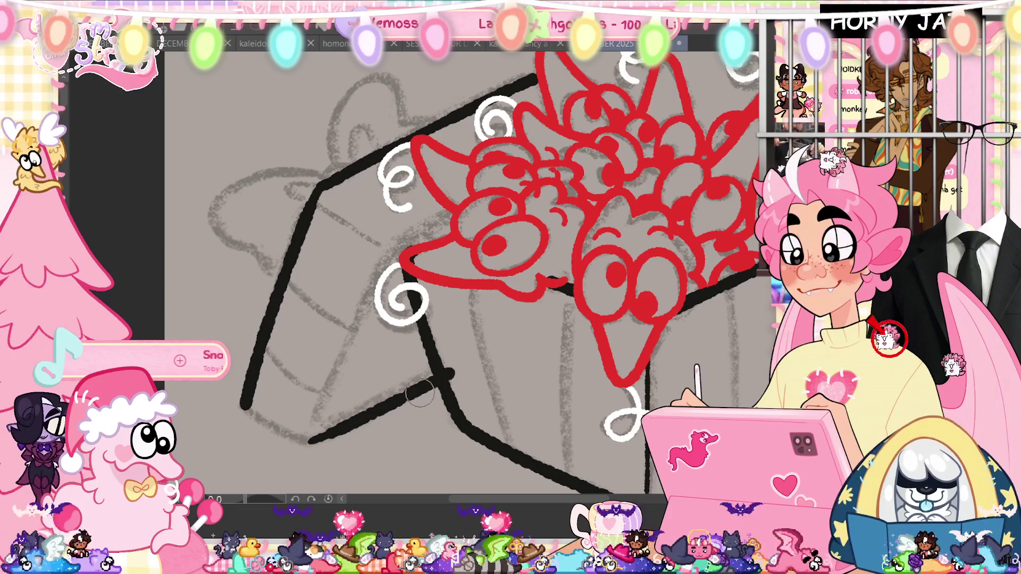
key("ctrl+z")
left_click_drag(311, 440, 451, 382)
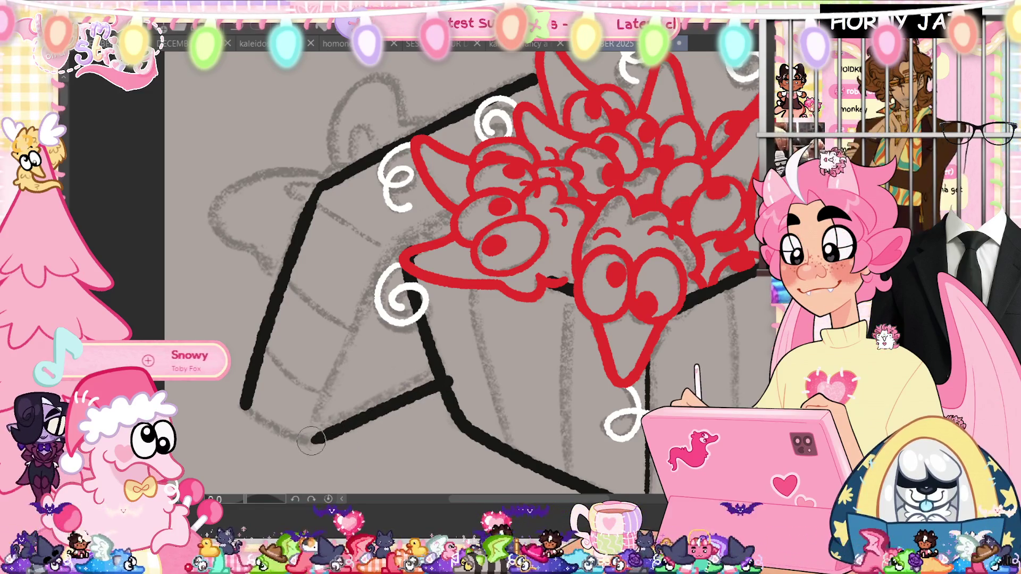
left_click_drag(242, 406, 313, 438)
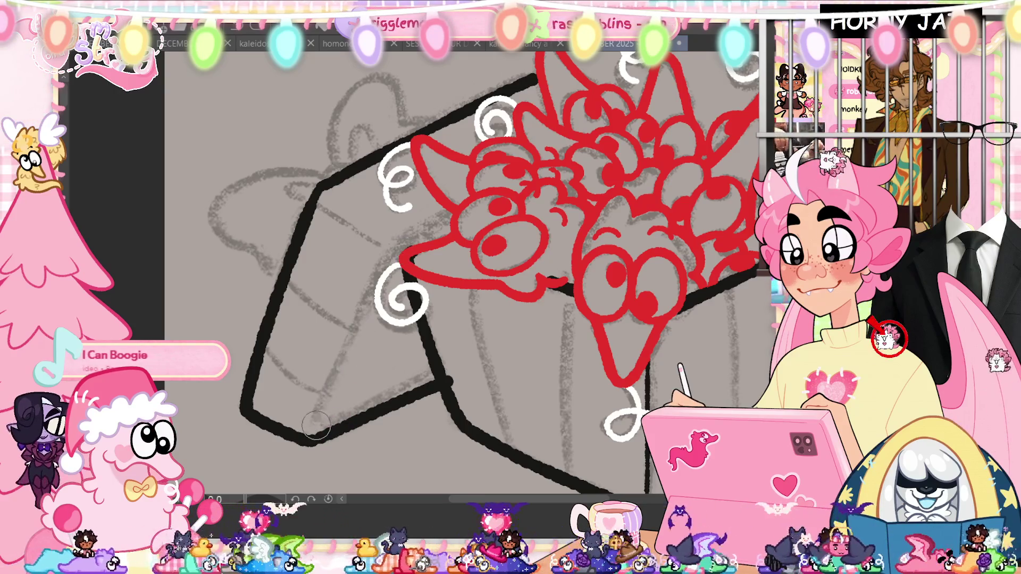
Try diagonal box edges up toward the creatures, keeping a thin line inside the box
left_click_drag(315, 430, 393, 253)
key("ctrl+z")
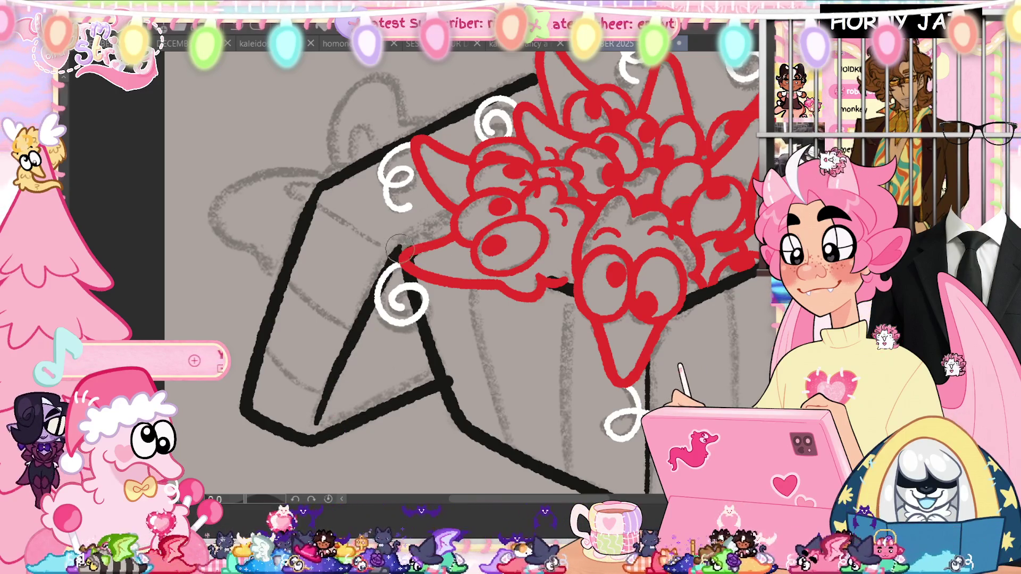
left_click_drag(394, 252, 483, 200)
key("ctrl+z")
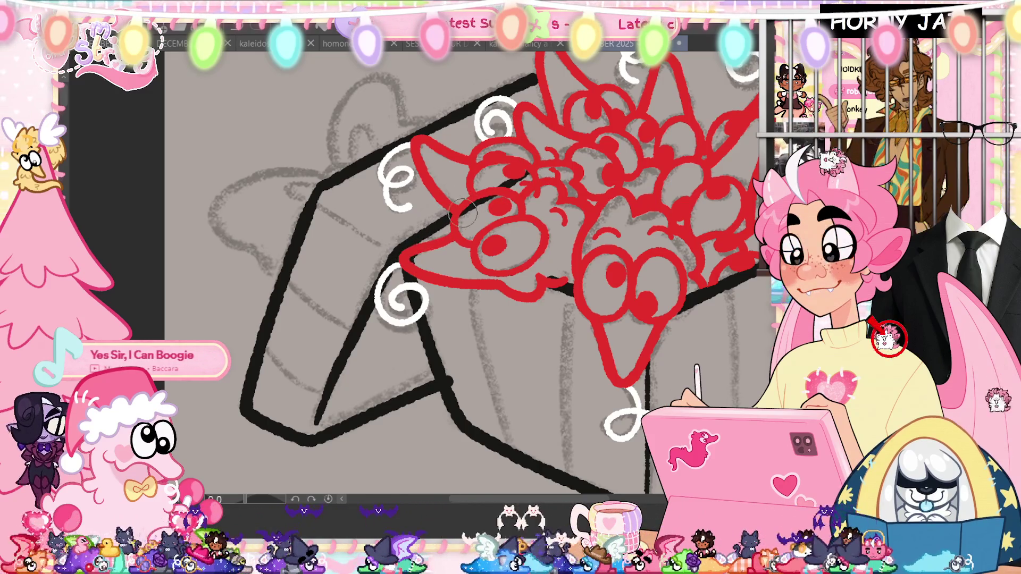
left_click_drag(323, 196, 385, 242)
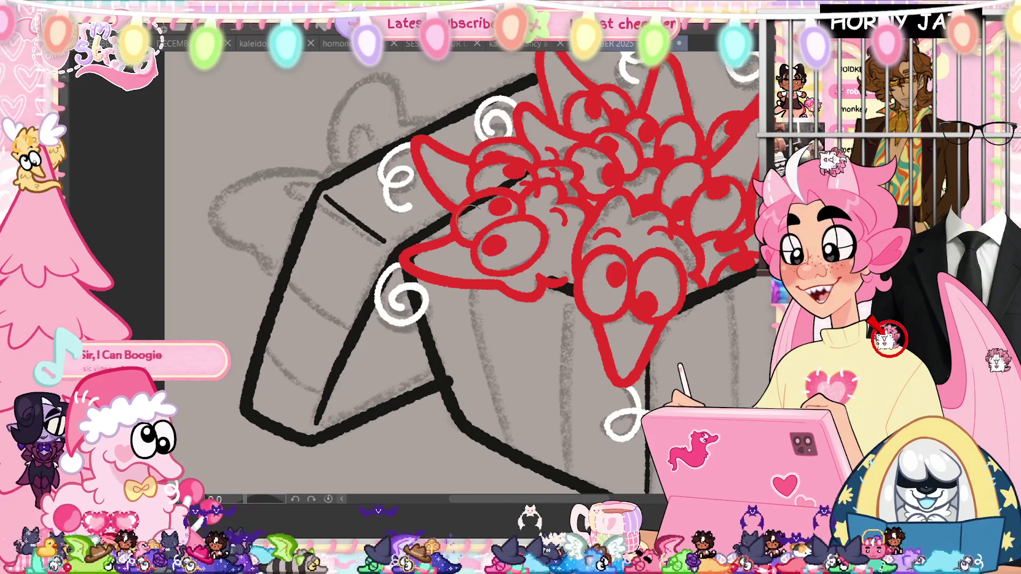
key("ctrl+z")
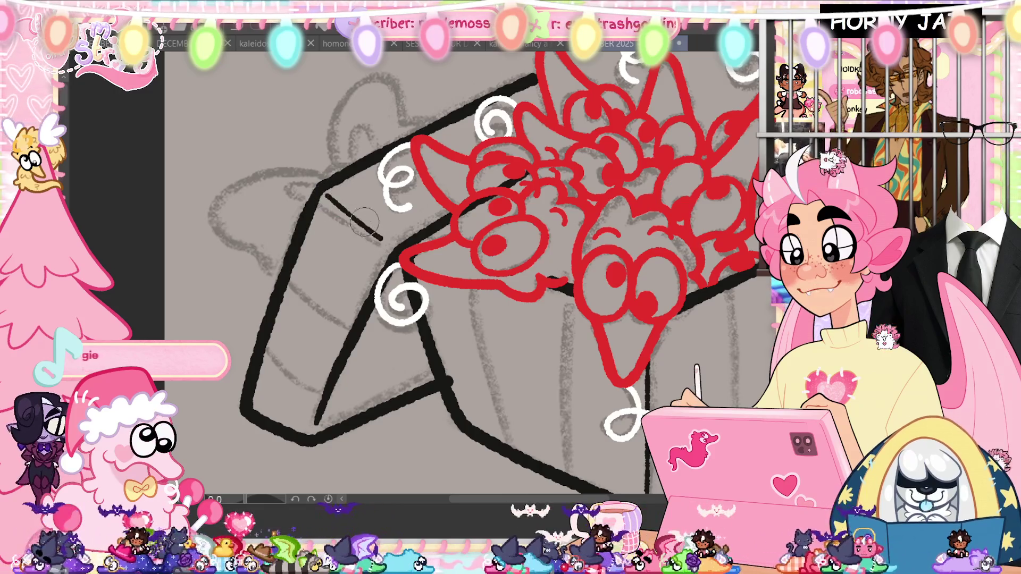
left_click_drag(325, 194, 382, 235)
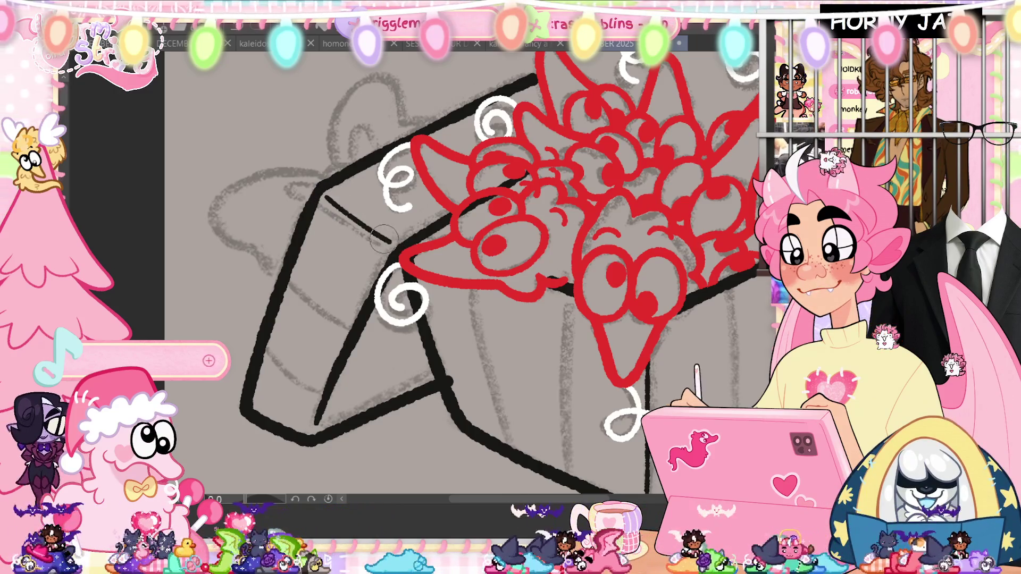
Double up thin black lines along the box's lower edge
left_click_drag(319, 424, 427, 374)
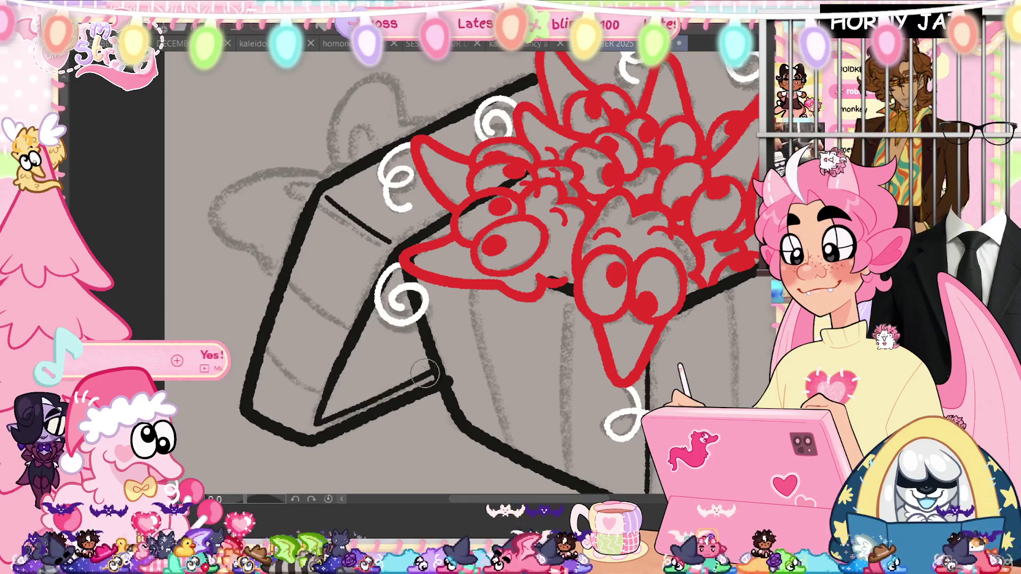
left_click_drag(317, 421, 417, 374)
left_click_drag(320, 419, 460, 361)
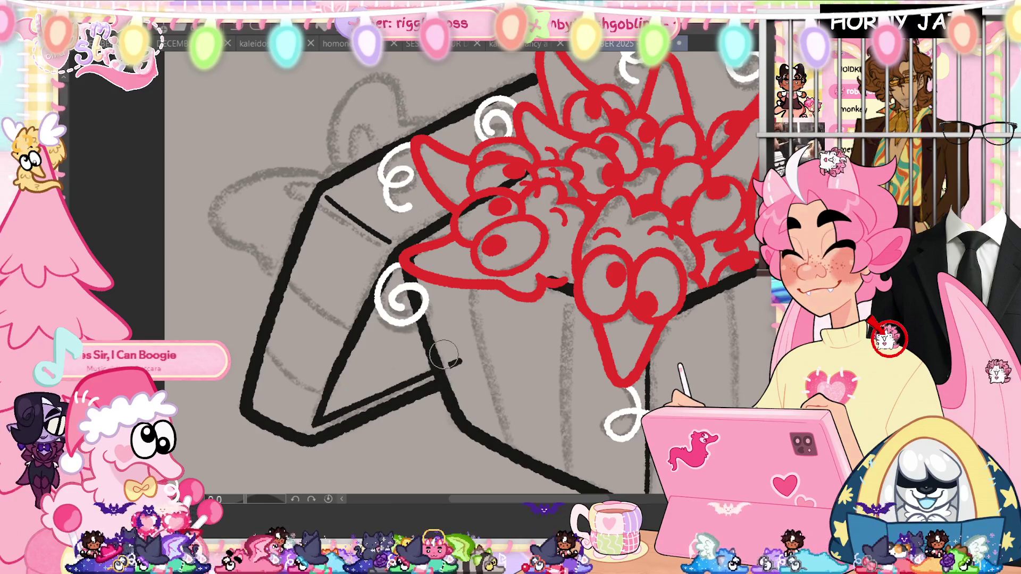
left_click_drag(495, 344, 430, 235)
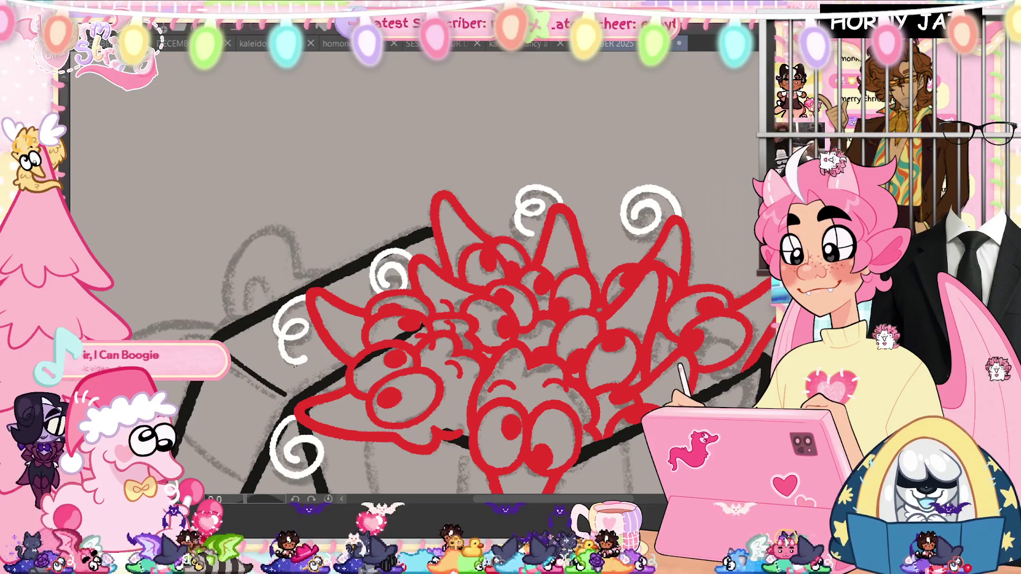
scroll(306, 293, "up", 2)
Ink the lid's curved outline, its bow loop curves and the box's diagonal left edge in black
left_click_drag(351, 281, 300, 386)
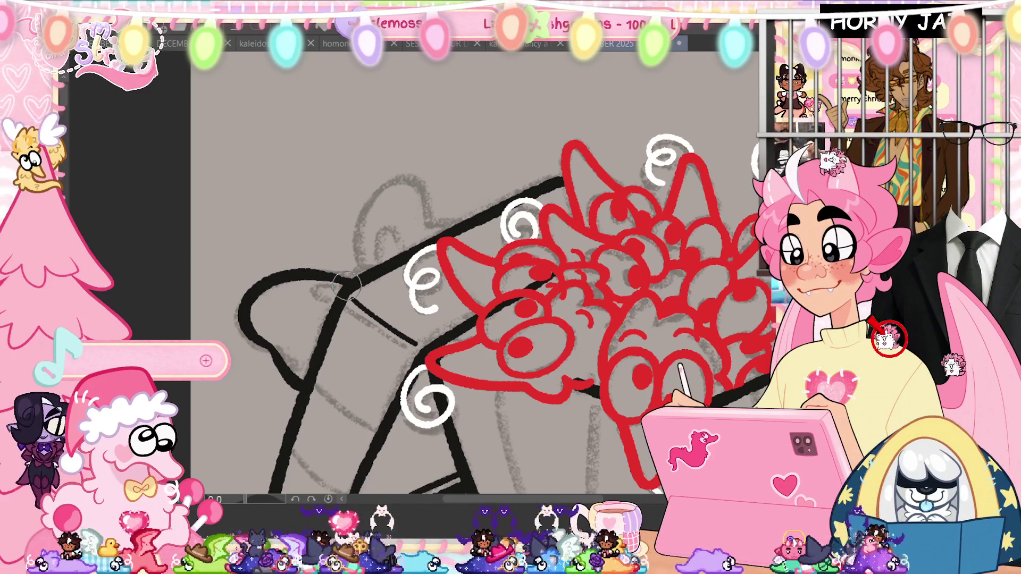
left_click_drag(307, 289, 345, 295)
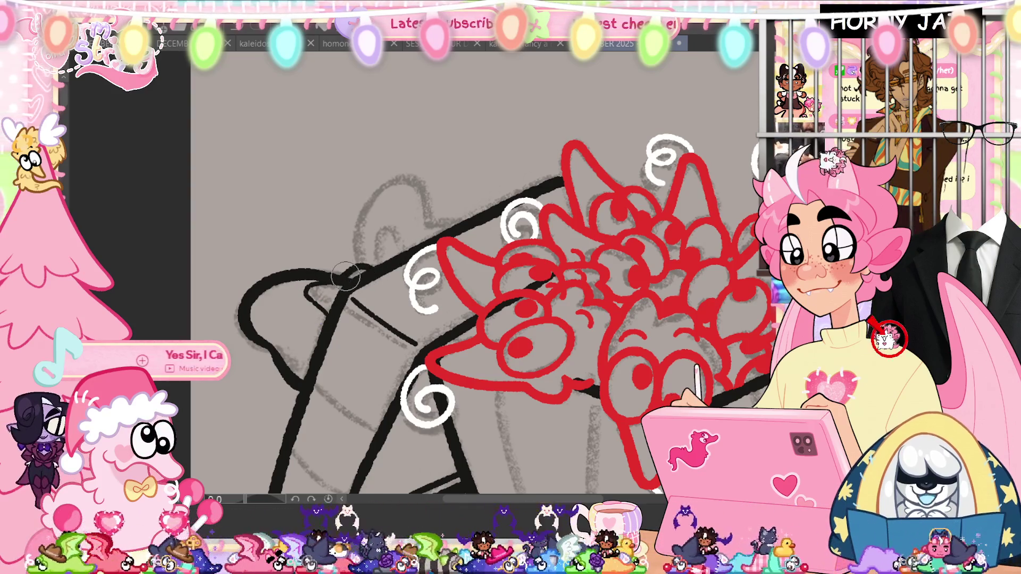
left_click_drag(357, 257, 406, 192)
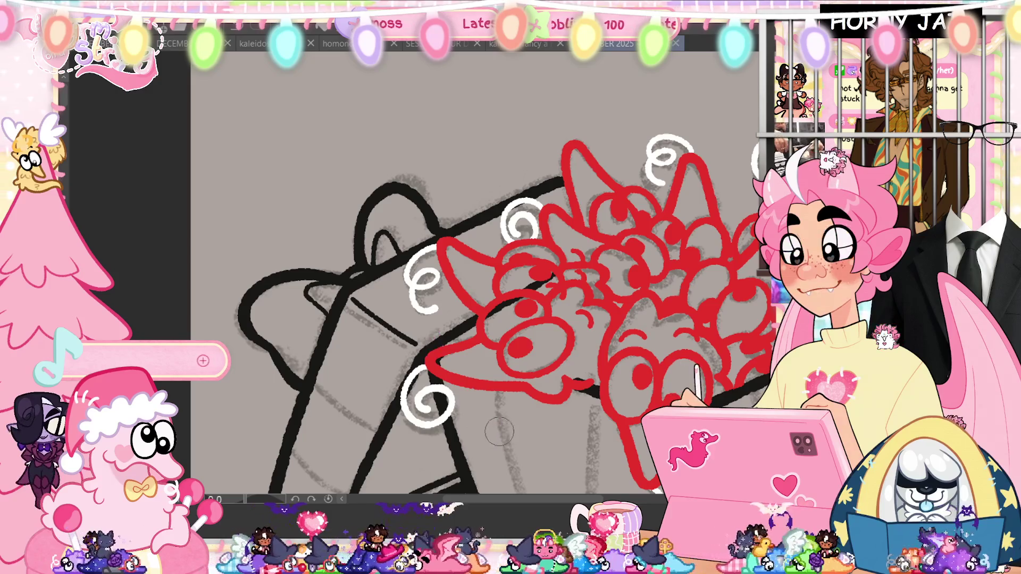
scroll(407, 345, "up", 2)
left_click_drag(358, 230, 416, 274)
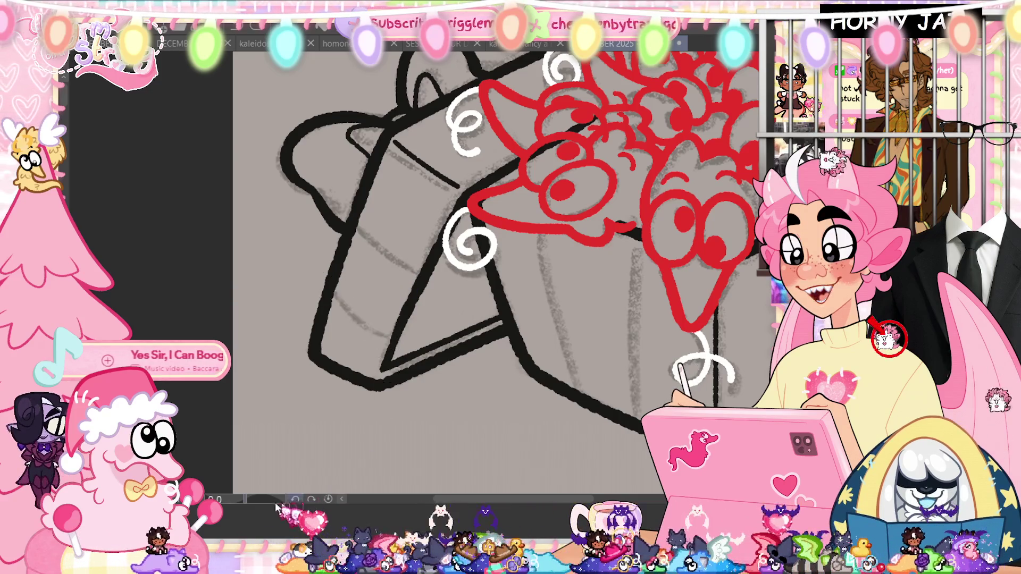
mouse_move(277, 508)
left_mouse_down()
mouse_move(358, 273)
mouse_move(365, 204)
left_mouse_up()
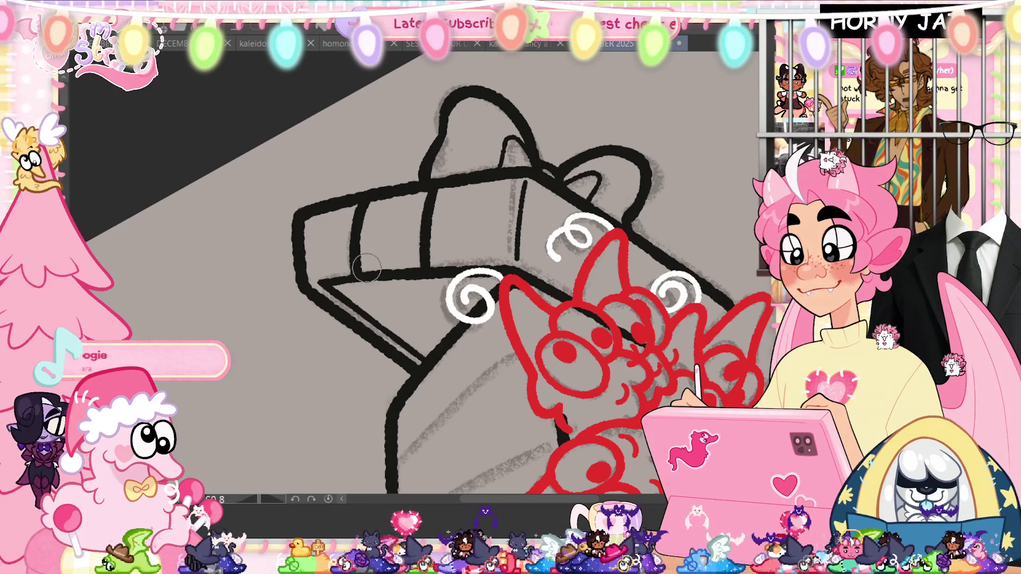
Add a vertical stripe line on the lid band and straighten the canvas view
left_click_drag(431, 280, 435, 206)
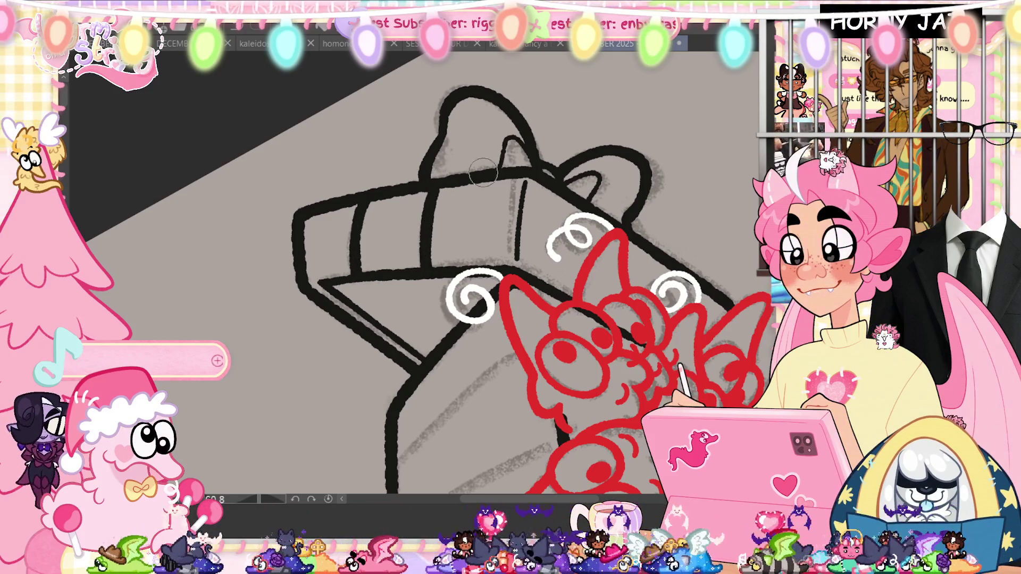
left_click_drag(483, 171, 415, 184)
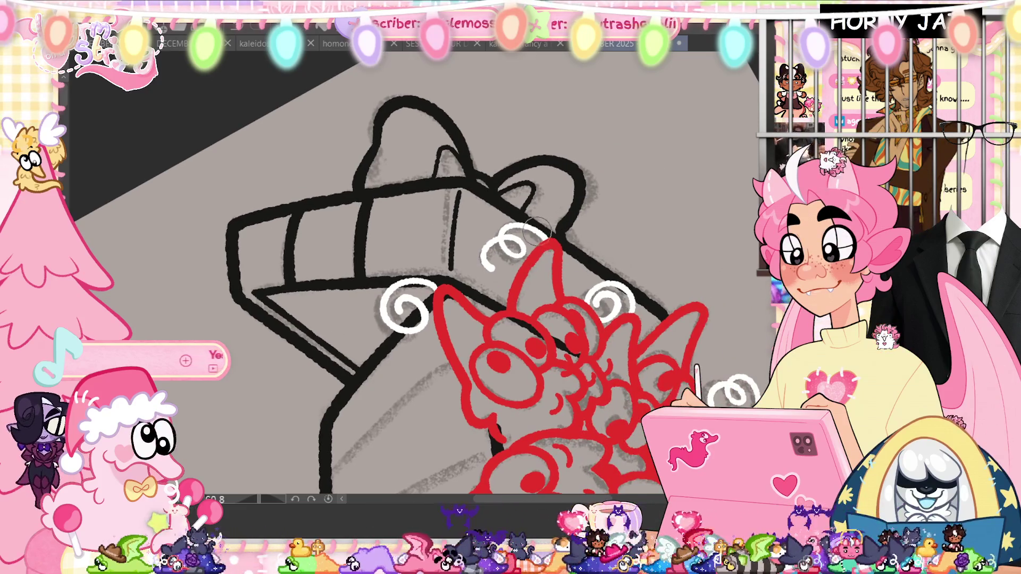
left_click(328, 499)
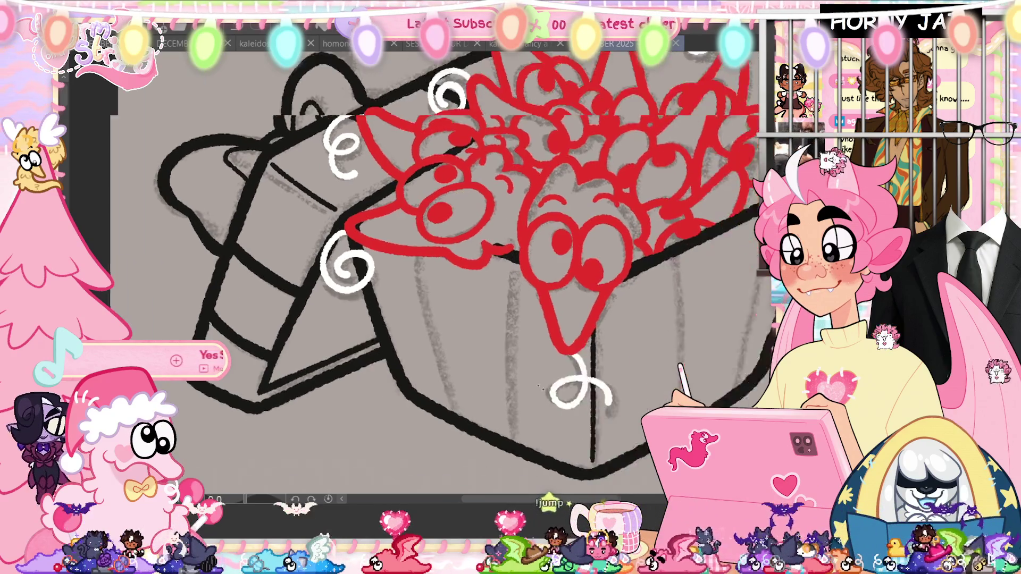
mouse_move(600, 292)
left_mouse_down()
mouse_move(377, 229)
mouse_move(396, 365)
left_mouse_up()
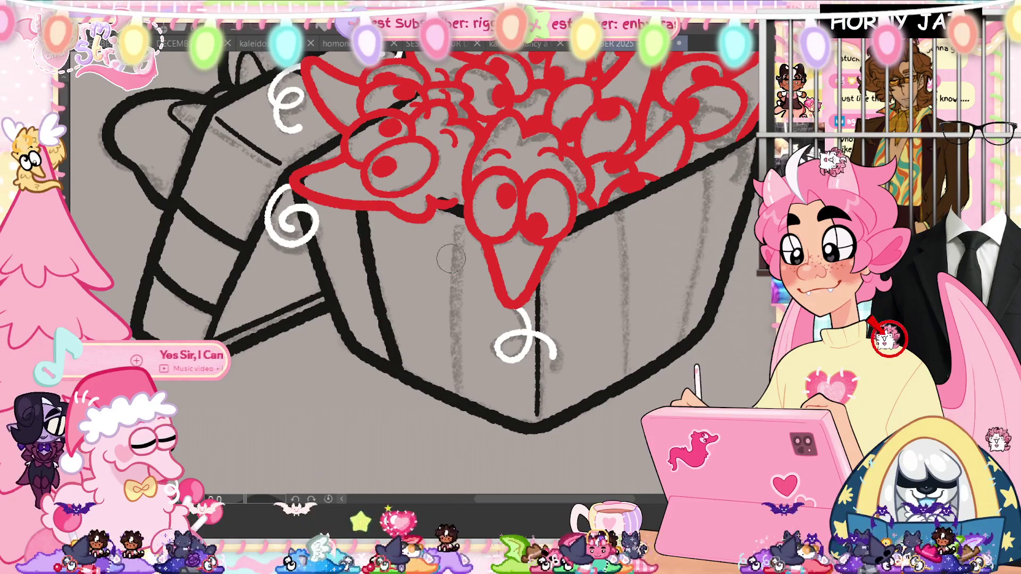
Thicken a vertical stripe on the box body and ink the box's right side edge
mouse_move(455, 301)
left_mouse_down()
mouse_move(471, 403)
mouse_move(453, 218)
left_mouse_up()
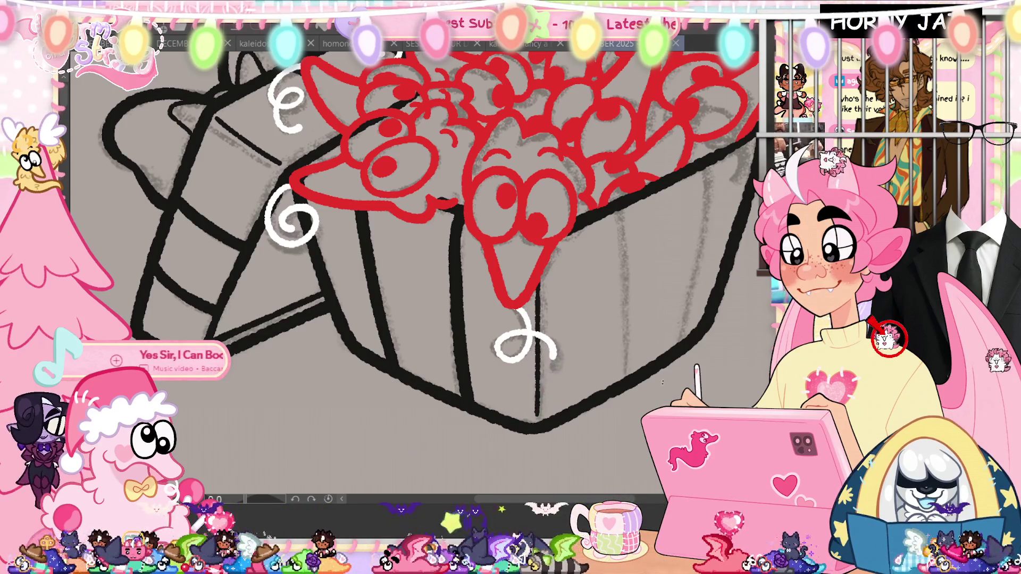
scroll(431, 263, "down", 2)
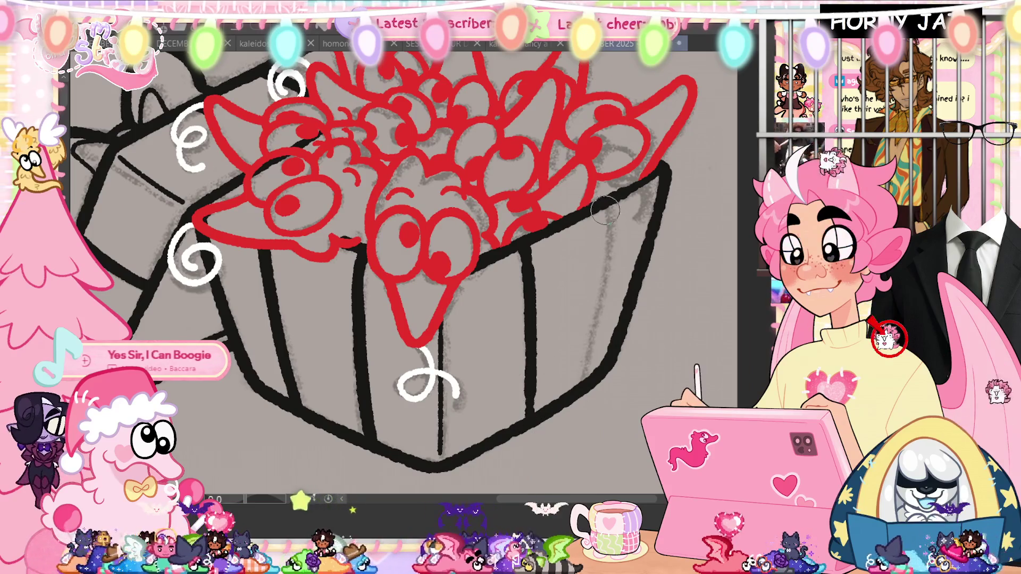
left_click_drag(606, 232, 590, 382)
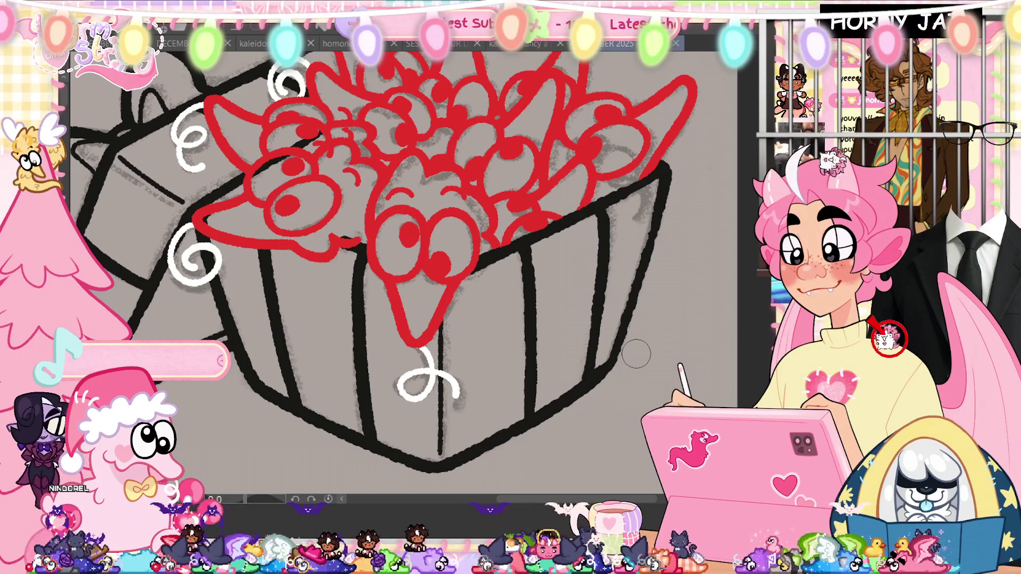
left_click_drag(636, 354, 647, 280)
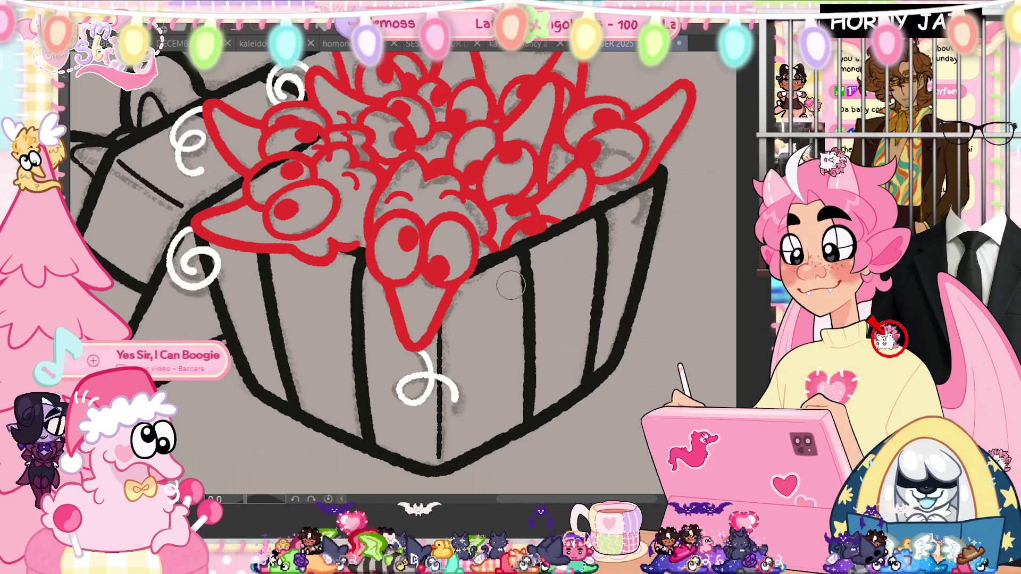
left_click_drag(511, 285, 304, 302)
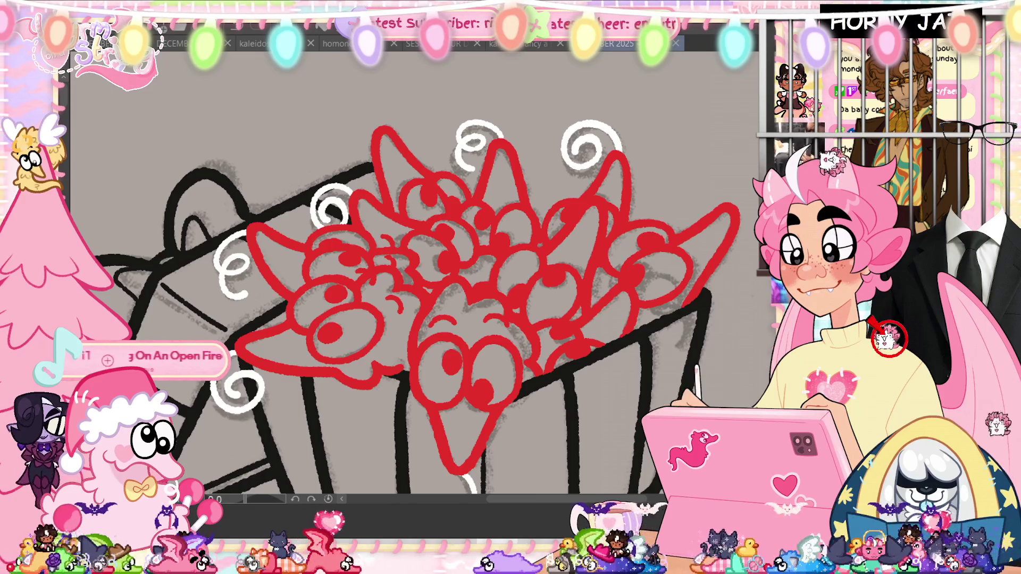
key("ctrl+0")
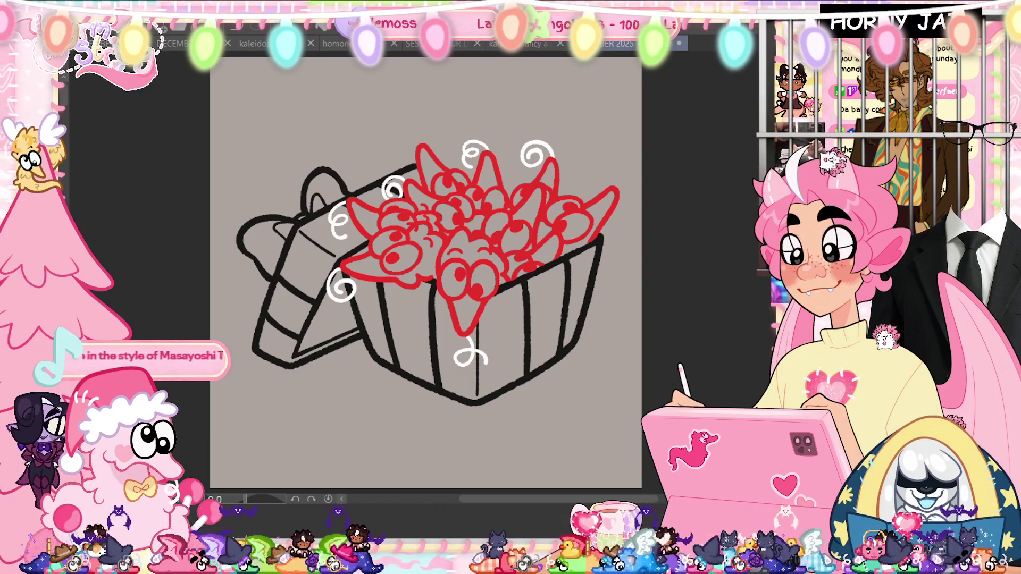
scroll(412, 242, "up", 5)
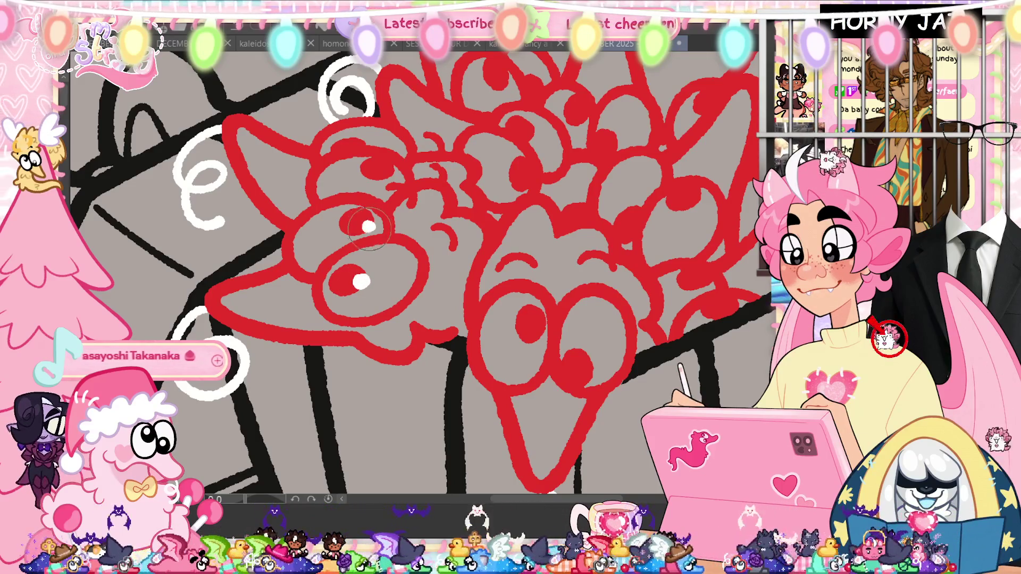
Dot white highlights into the eyes of the left and lower creatures
left_click(388, 176)
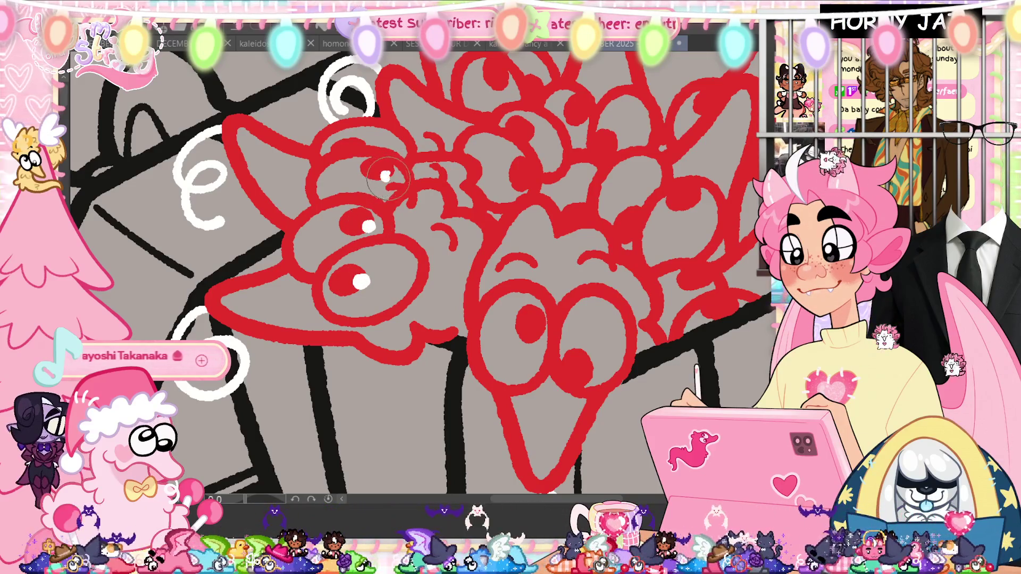
left_click(359, 140)
left_click(521, 314)
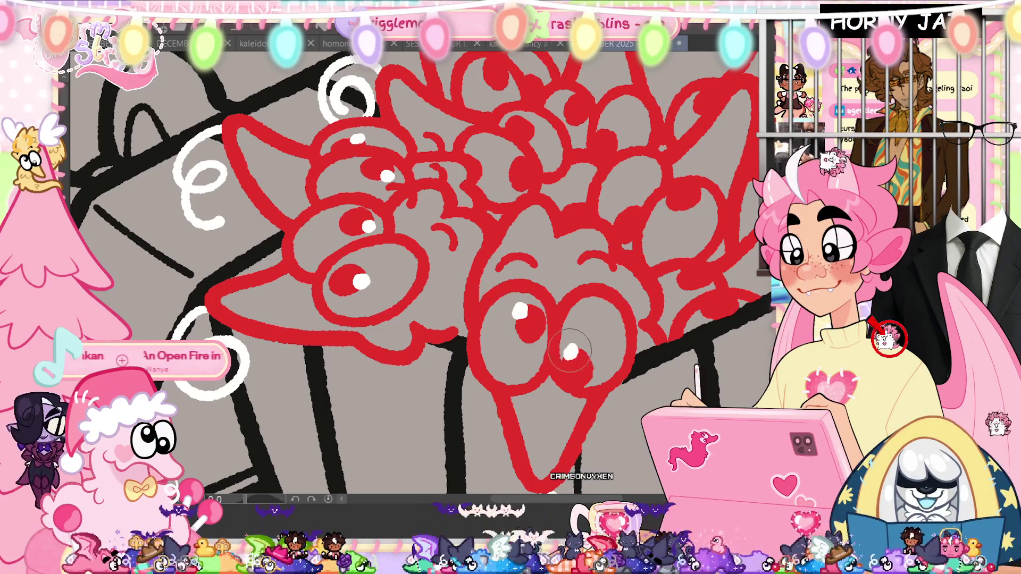
left_click_drag(621, 307, 554, 375)
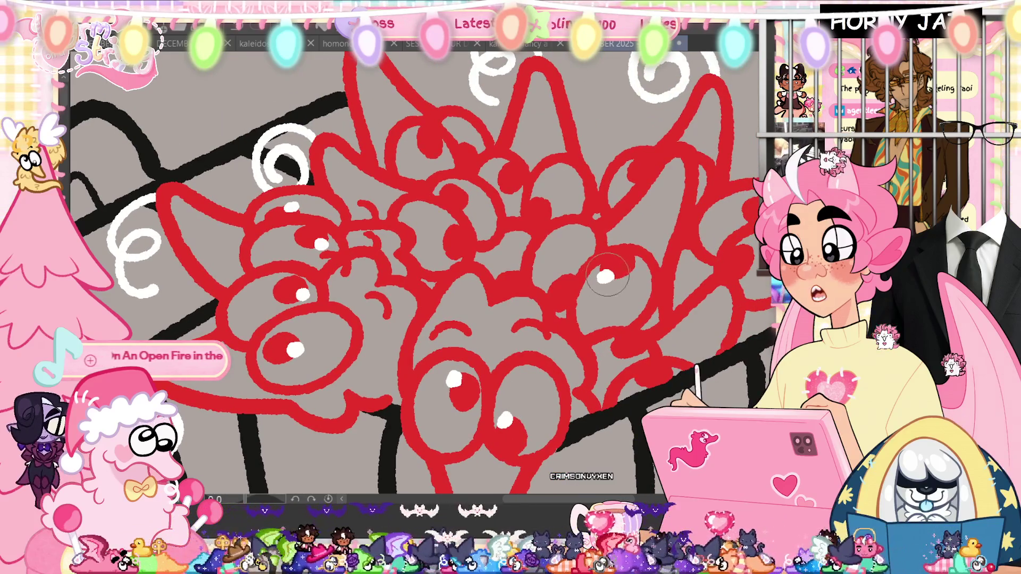
left_click(557, 281)
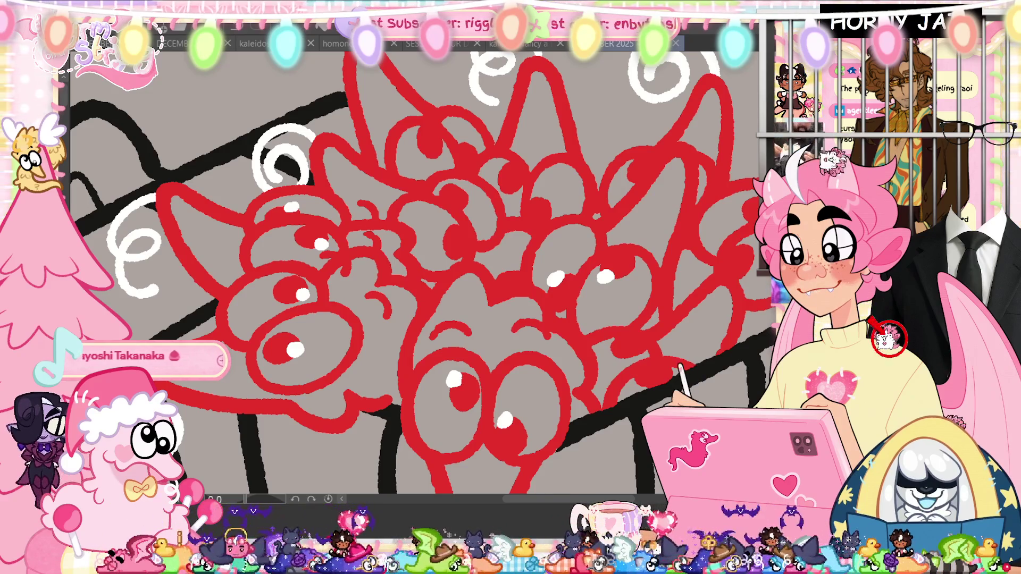
scroll(425, 160, "up", 1)
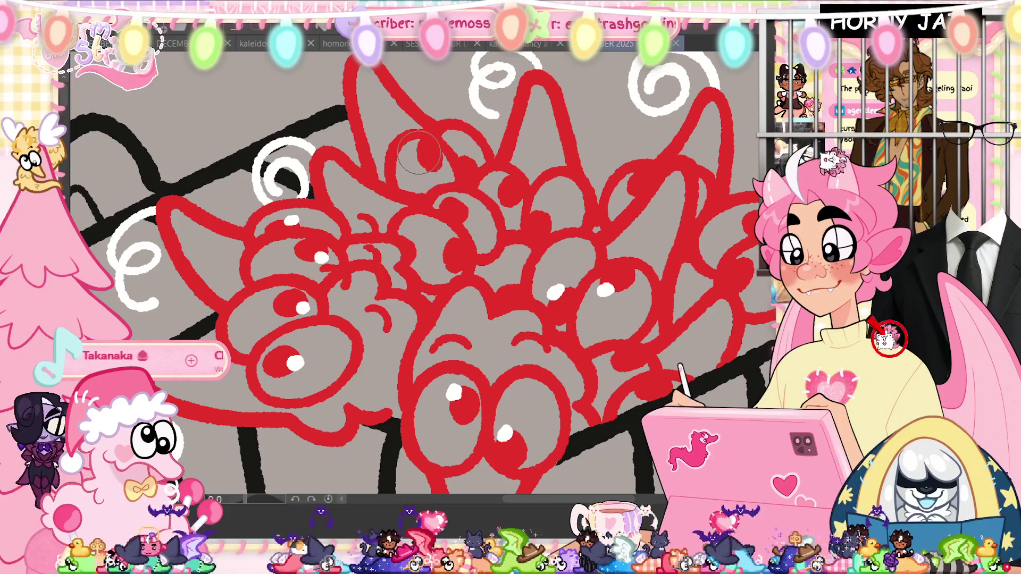
Add white highlights to the upper and right-side creature eyes
left_click(467, 158)
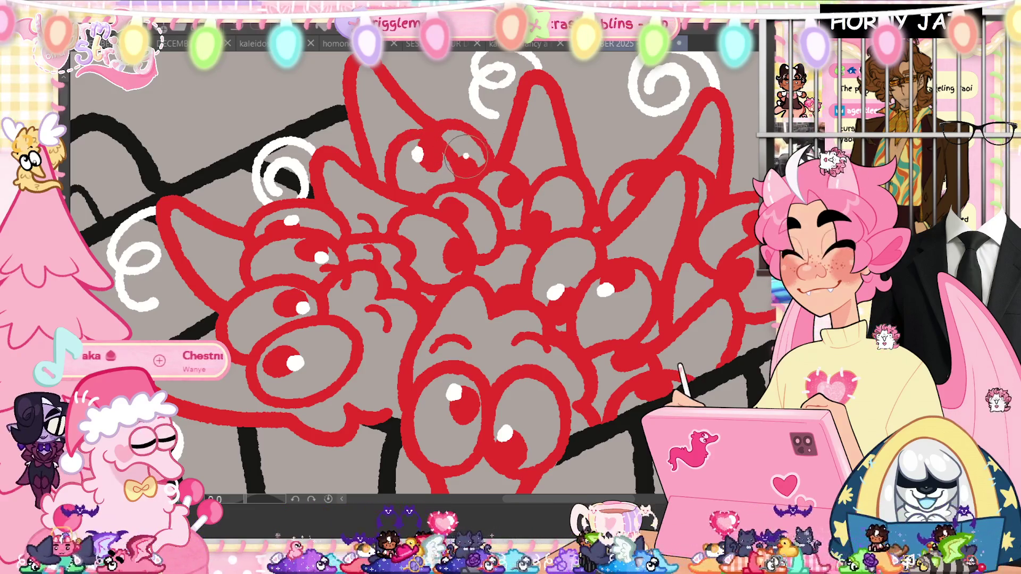
left_click(454, 201)
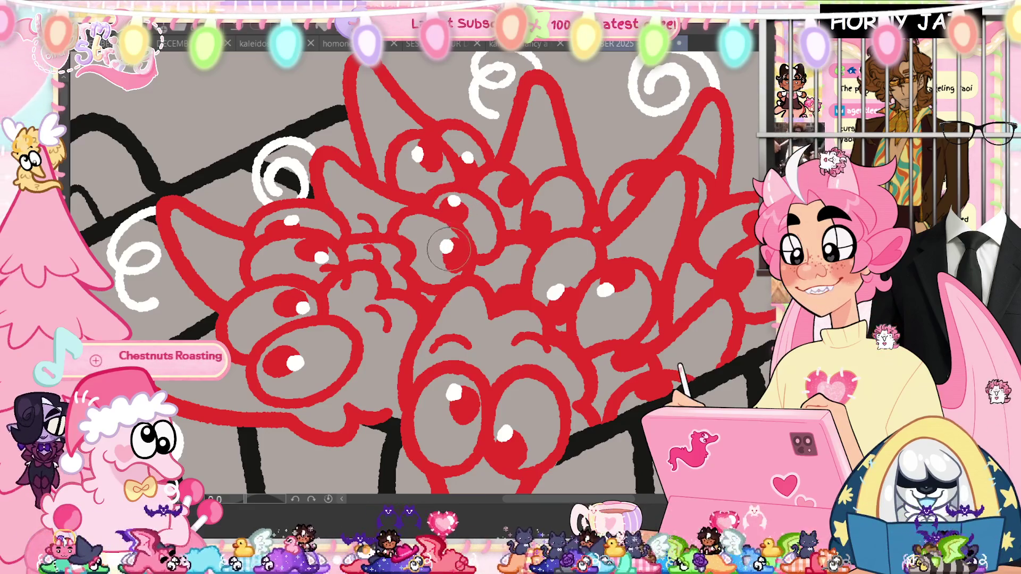
left_click(503, 187)
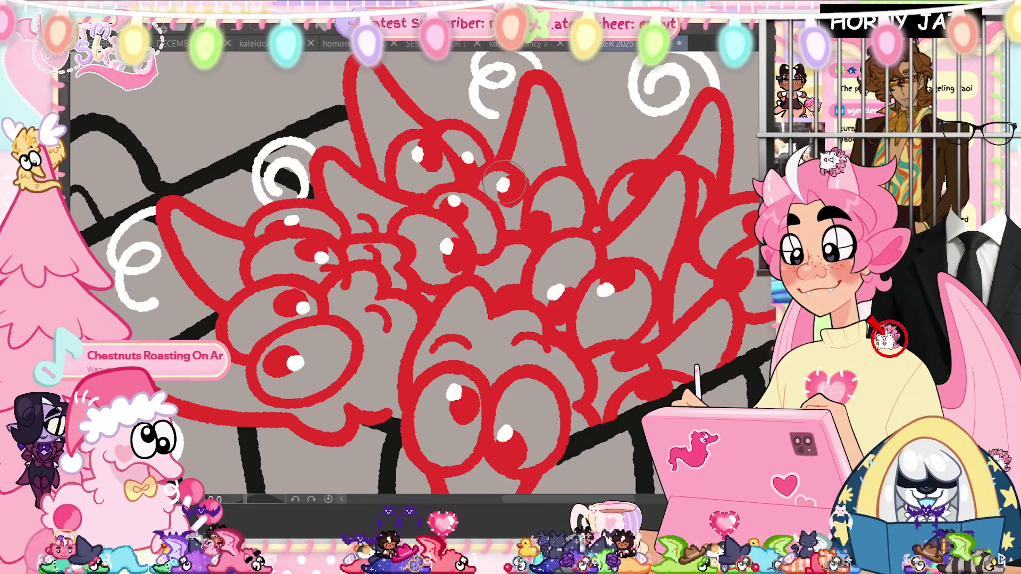
left_click(546, 217)
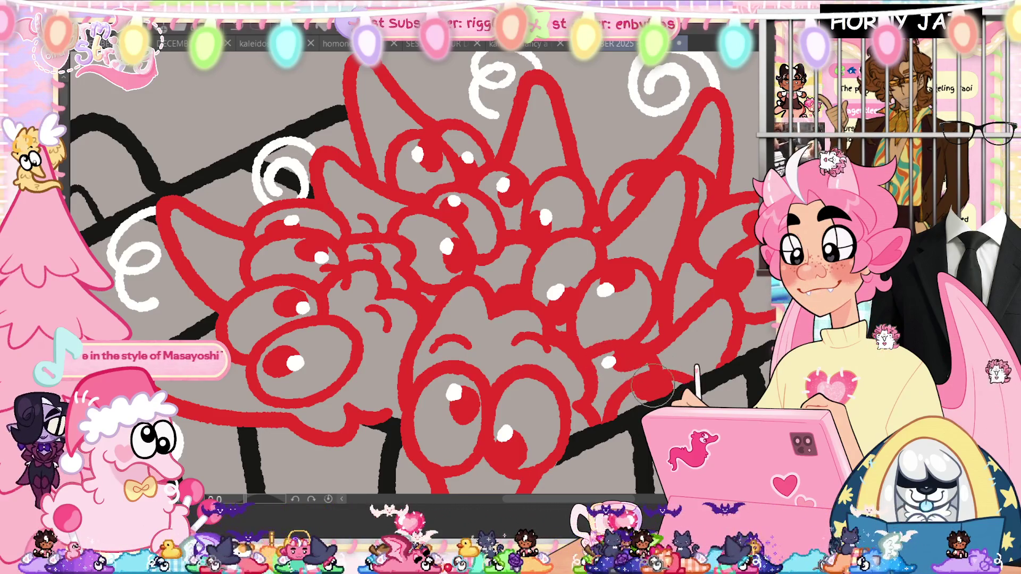
Highlight the remaining eyes on the right in white and fit the whole drawing in view
left_click_drag(634, 395, 577, 303)
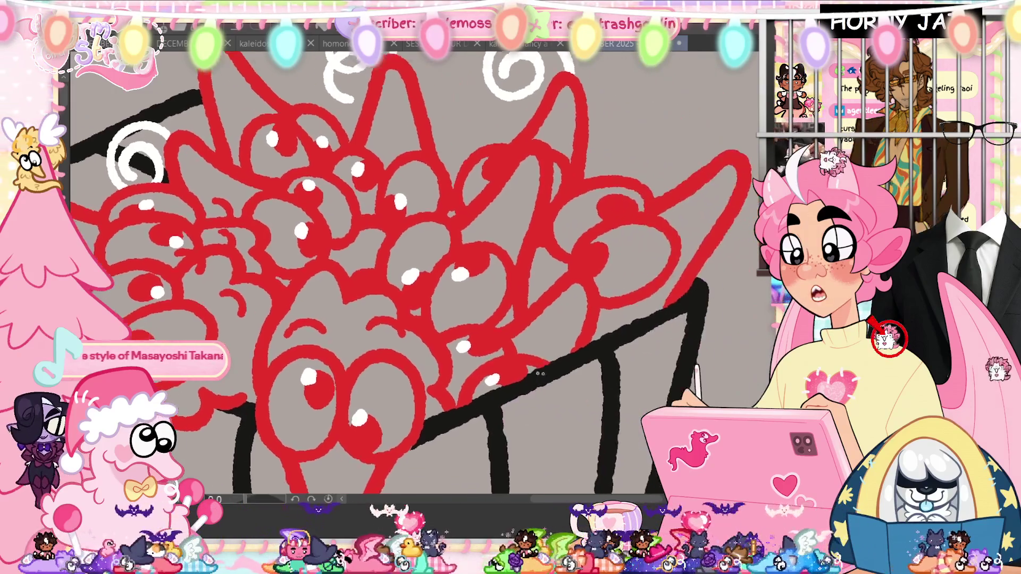
left_click(583, 244)
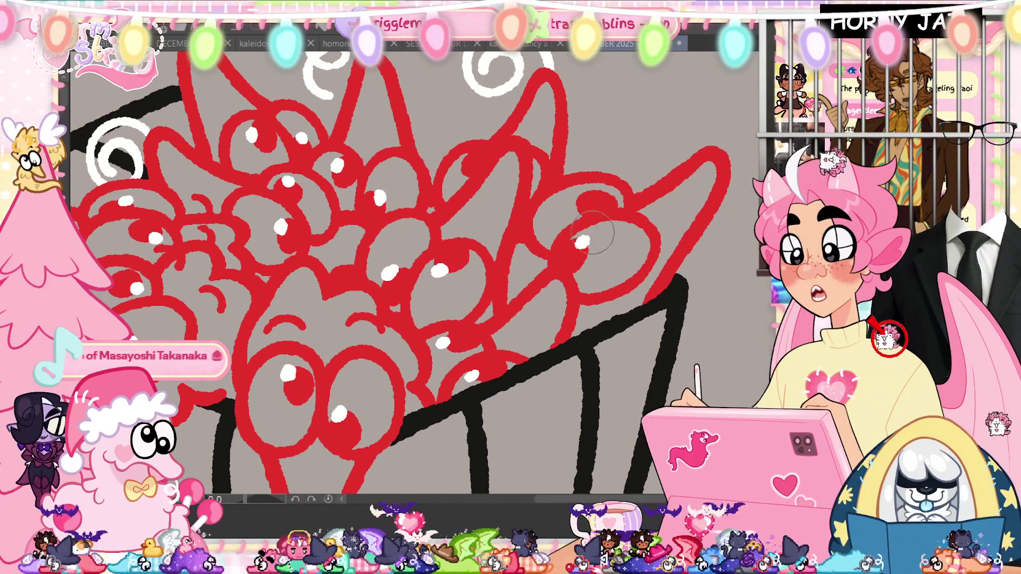
left_click(578, 201)
left_click(461, 168)
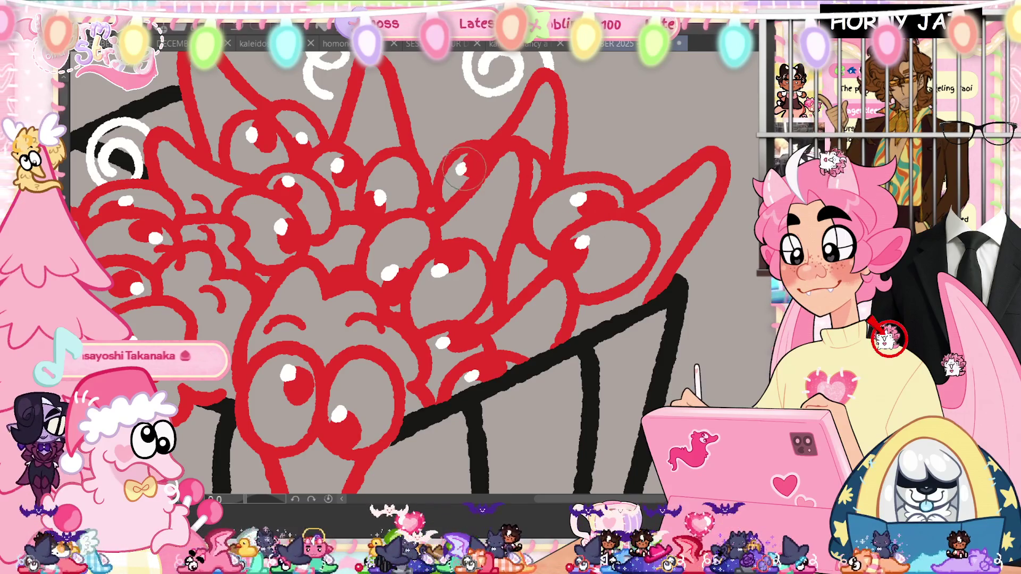
key("minus")
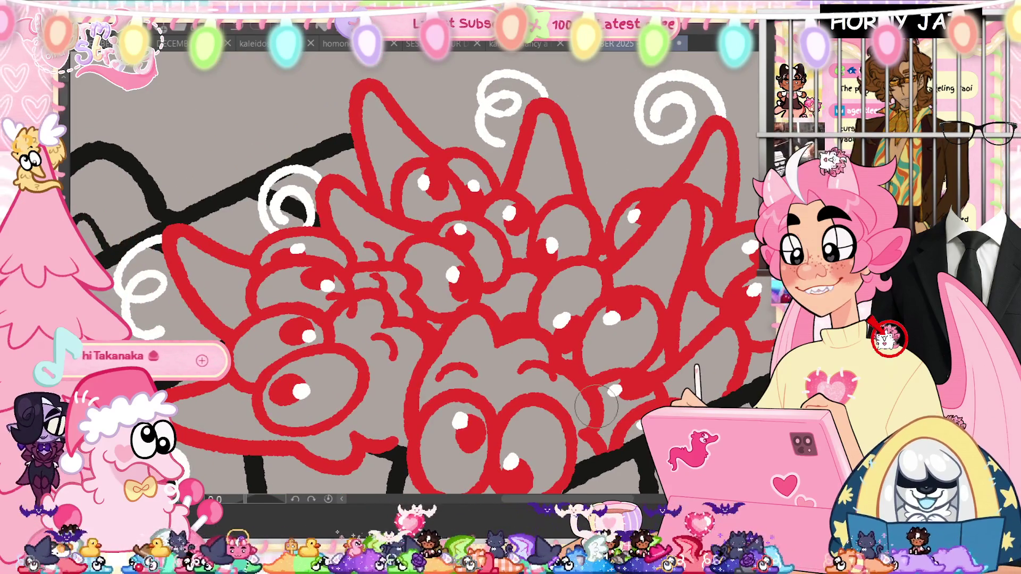
key("ctrl+0")
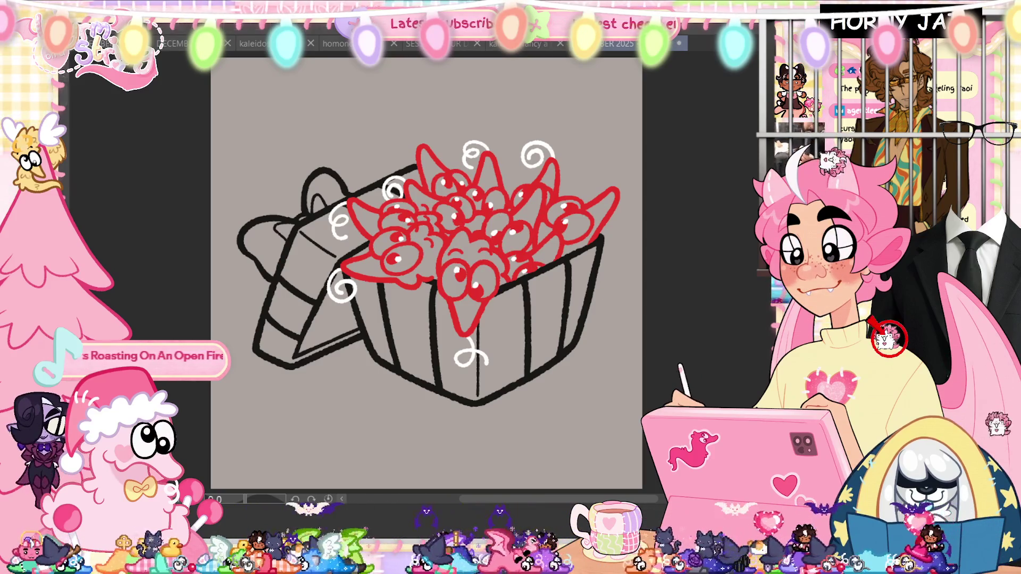
Set the eye-line layer's Luminosity to -100 so the eye outlines turn black
key("ctrl+u")
left_click_drag(347, 456, 210, 456)
left_click(556, 391)
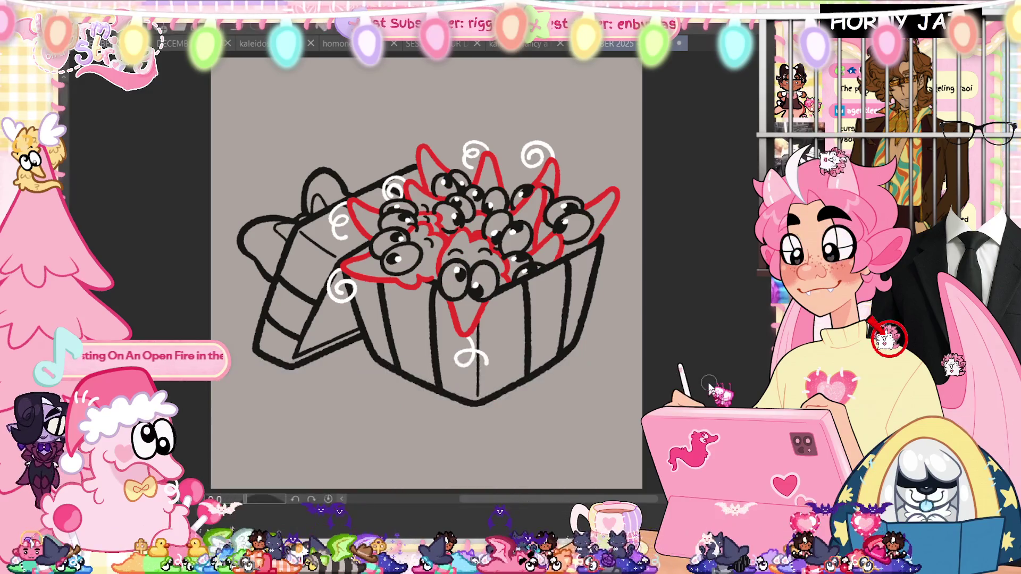
scroll(371, 249, "up", 2)
scroll(371, 249, "up", 4)
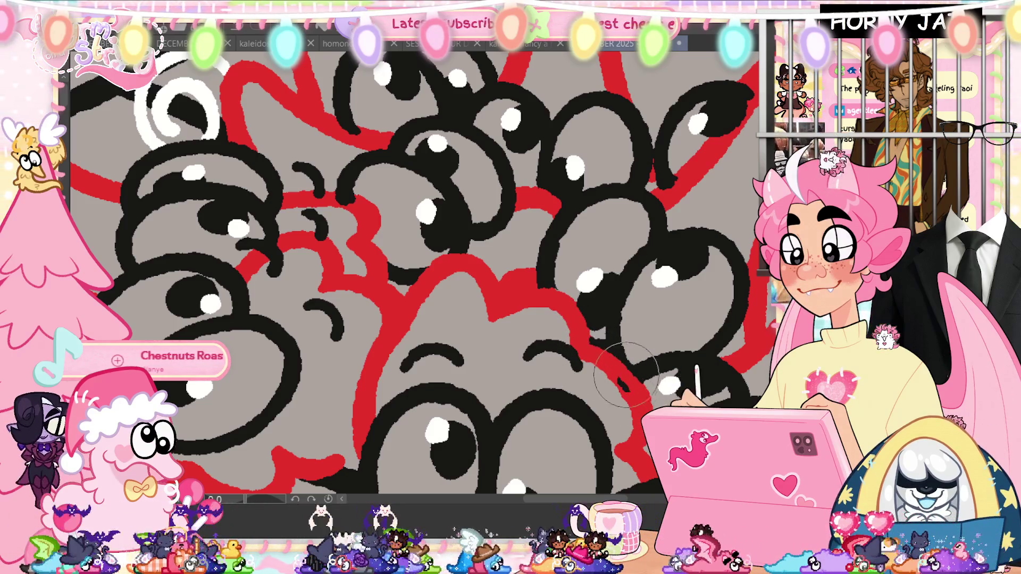
scroll(632, 324, "down", 3)
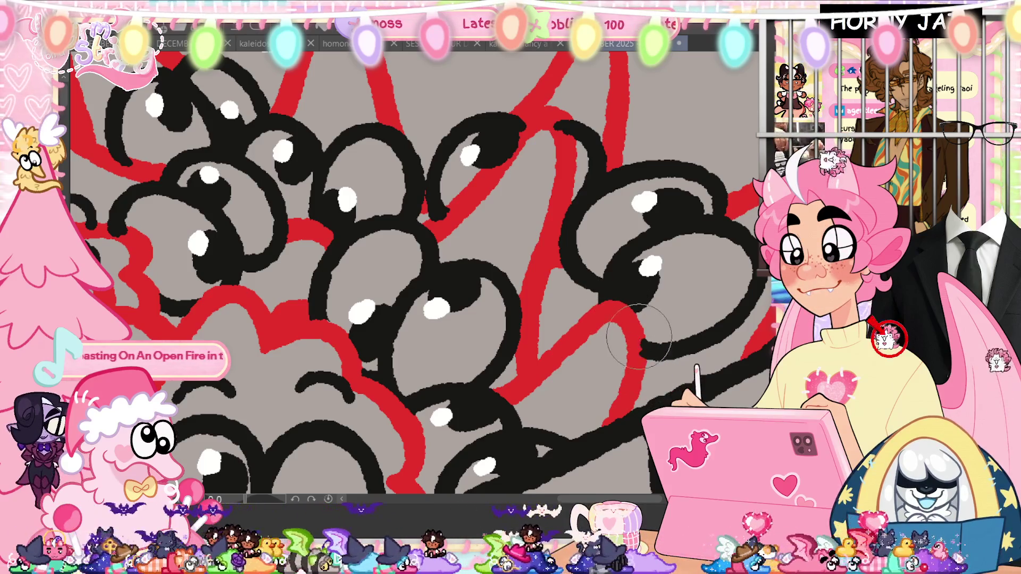
scroll(639, 336, "up", 2)
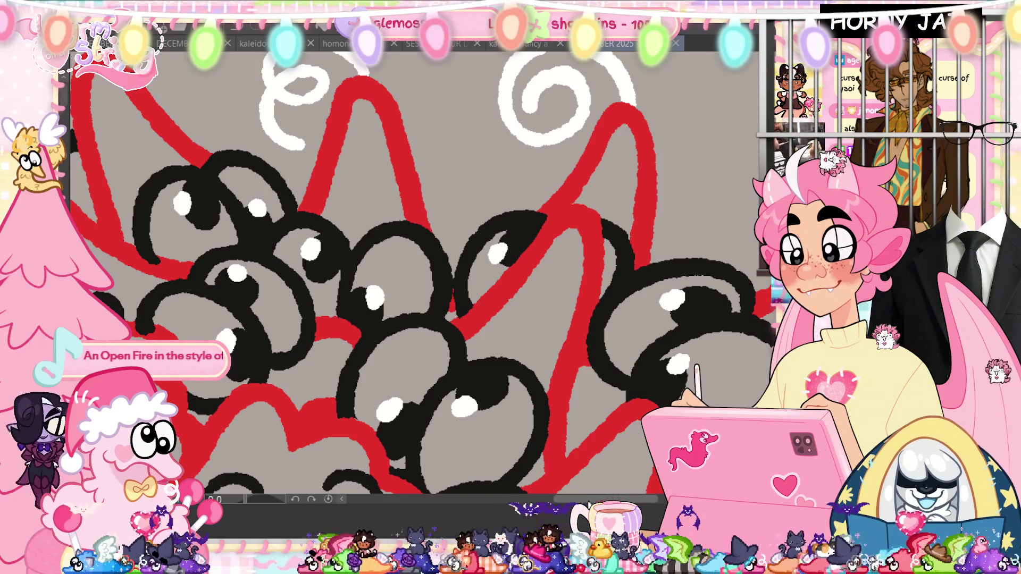
Pan across the eye clusters to inspect the black outlines, then fit the drawing in view
left_click_drag(132, 240, 267, 249)
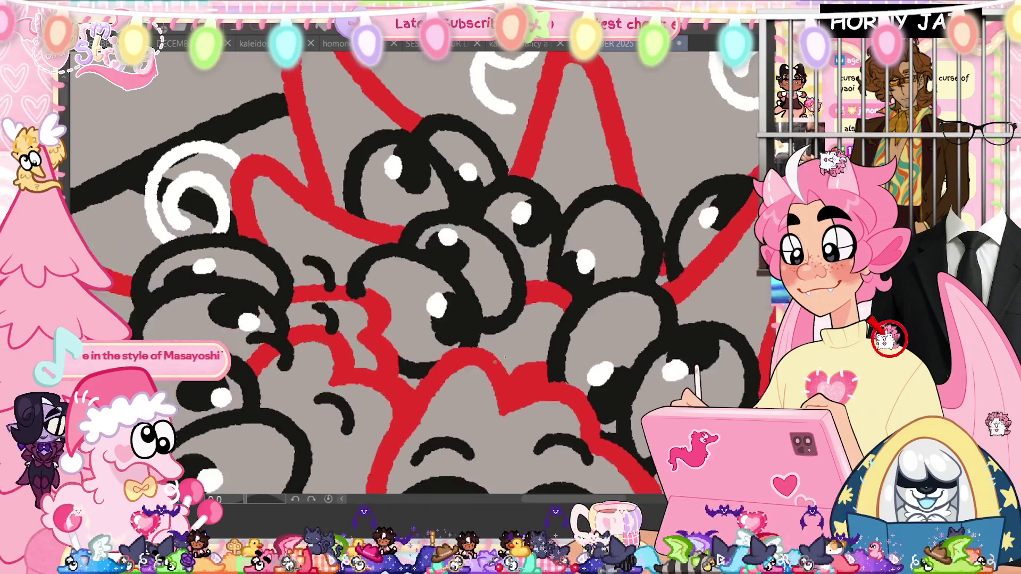
left_click_drag(515, 299, 505, 54)
mouse_move(511, 320)
left_mouse_down()
mouse_move(415, 299)
mouse_move(447, 200)
mouse_move(479, 239)
left_mouse_up()
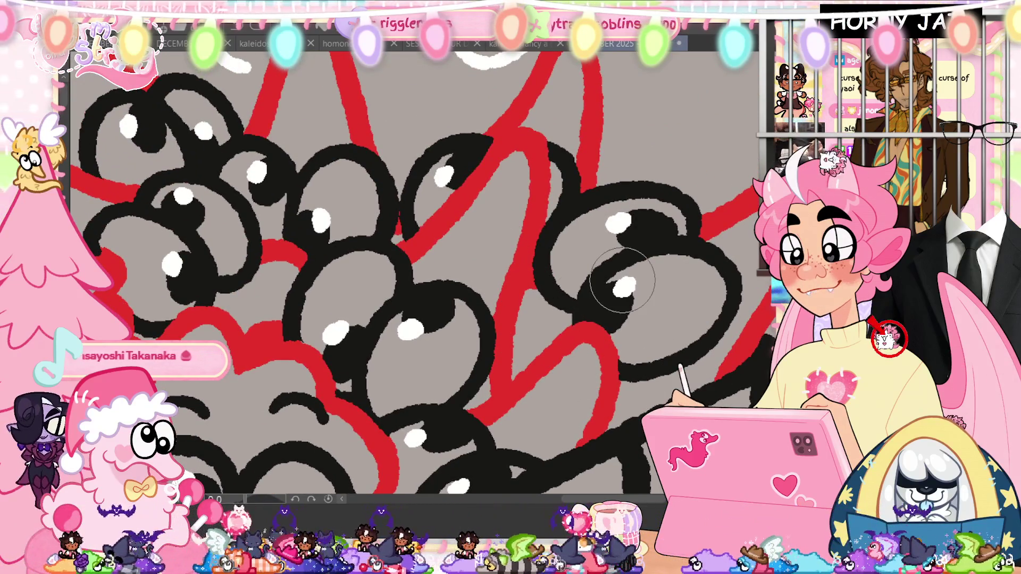
key("ctrl+0")
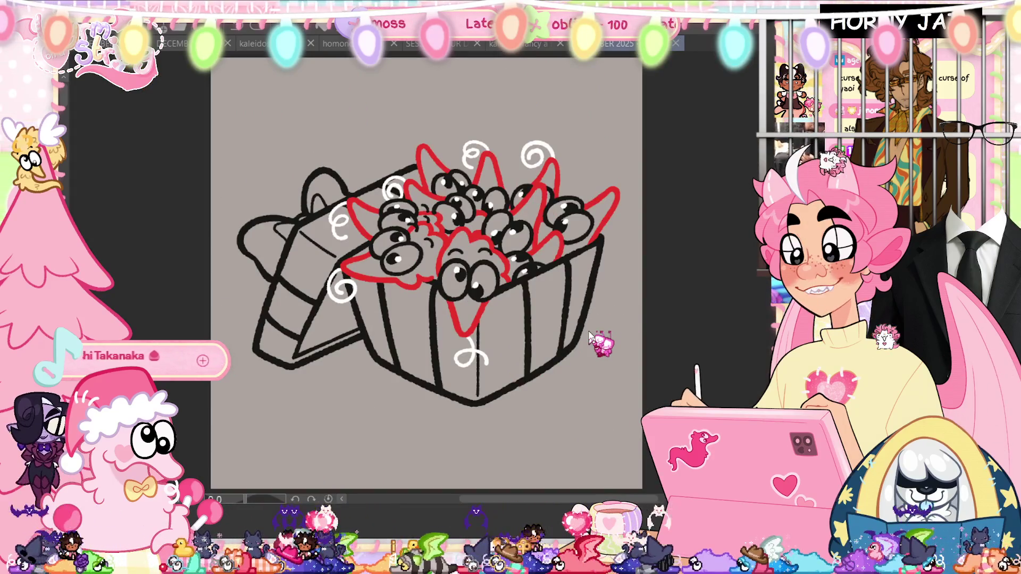
scroll(474, 125, "up", 1)
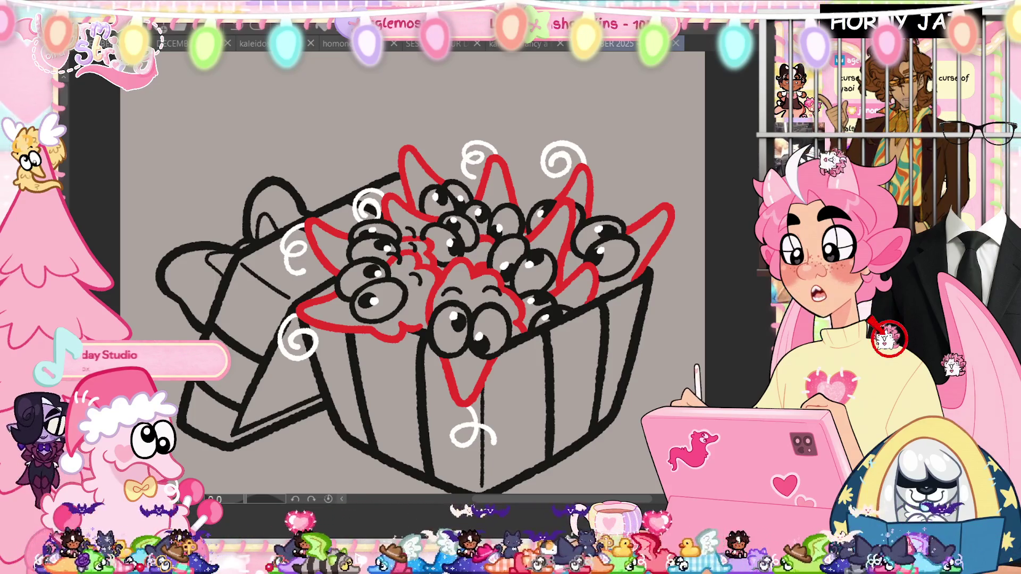
scroll(463, 160, "down", 1)
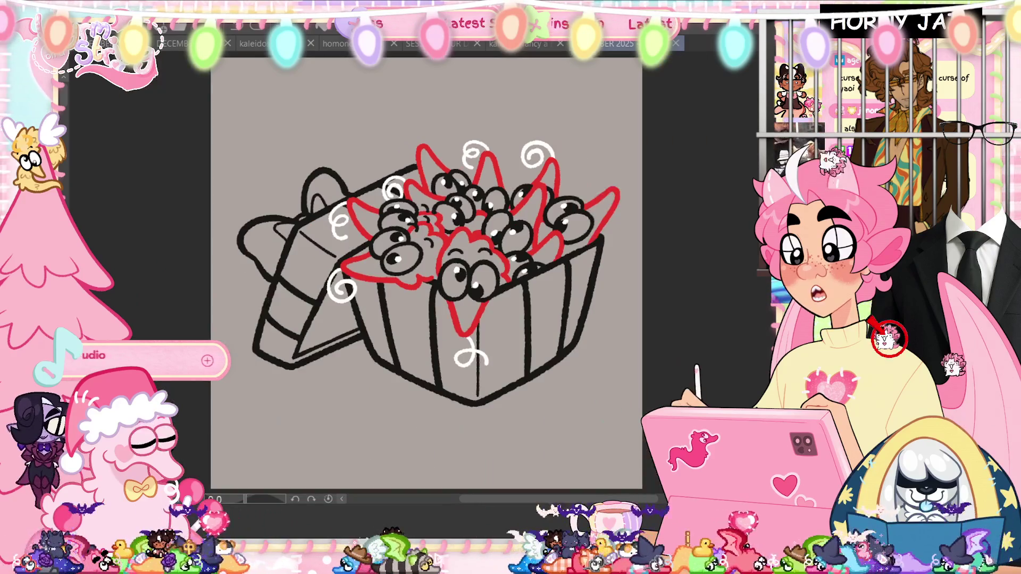
scroll(475, 196, "up", 1)
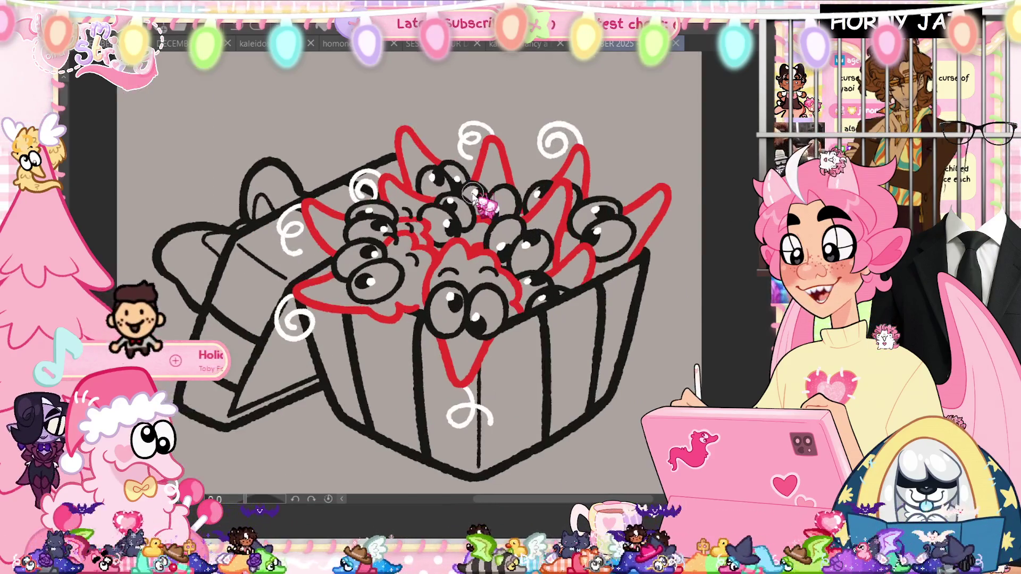
scroll(474, 196, "up", 1)
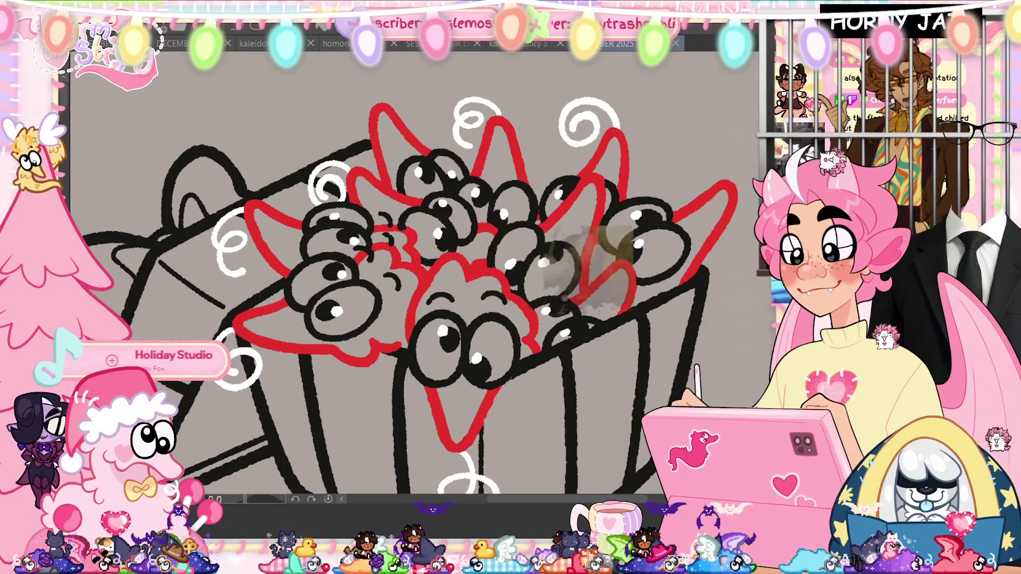
scroll(412, 259, "up", 3)
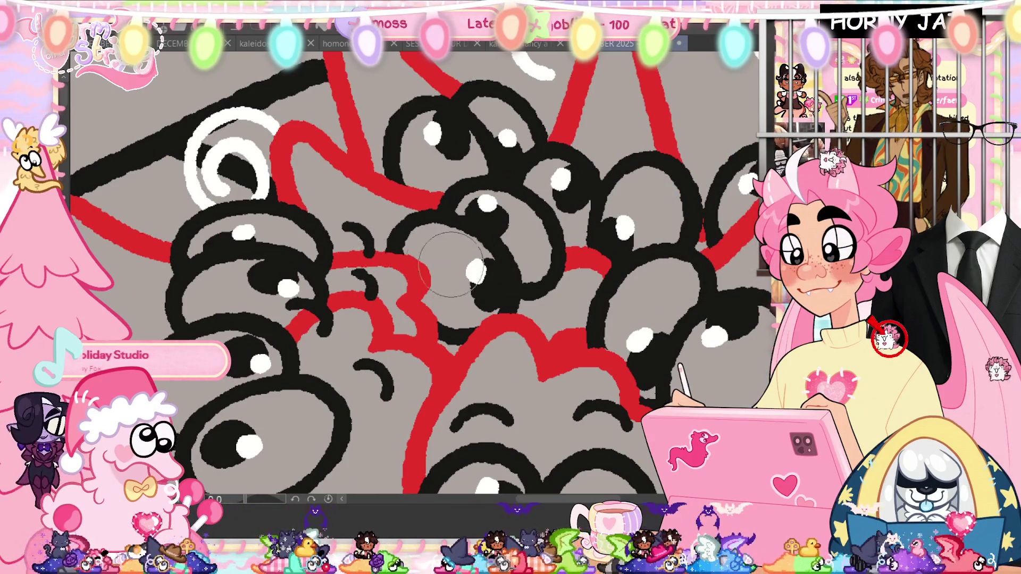
scroll(501, 410, "down", 1)
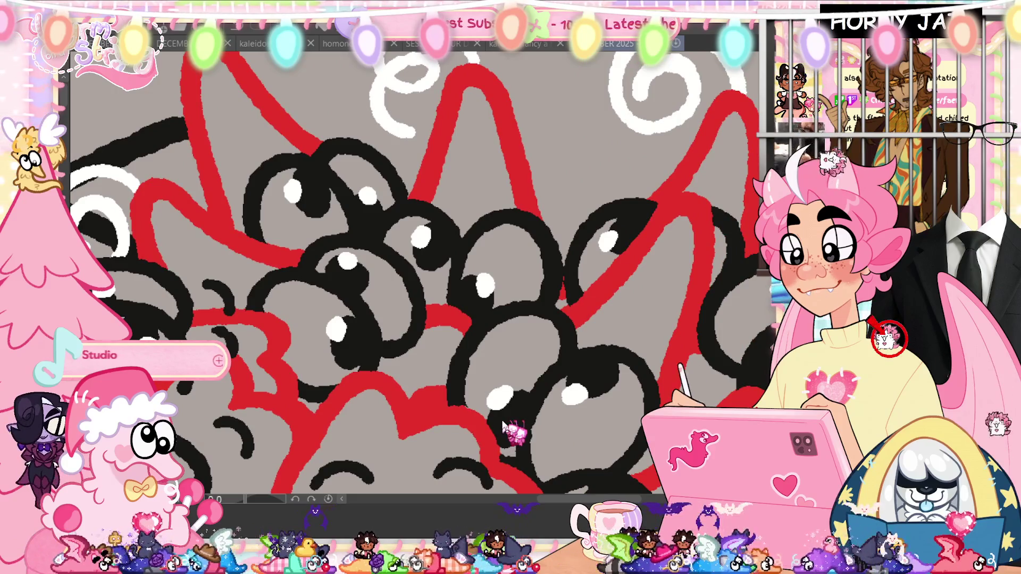
Hide the white swirl marks and cycle through the nutcracker and Stocking documents back to the gift box
key("ctrl+0")
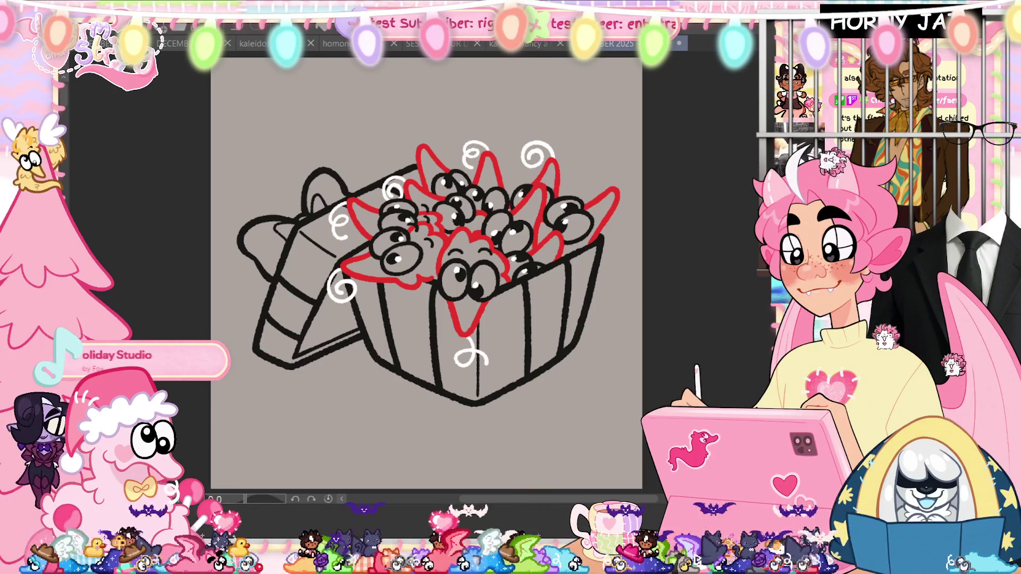
key("ctrl+z")
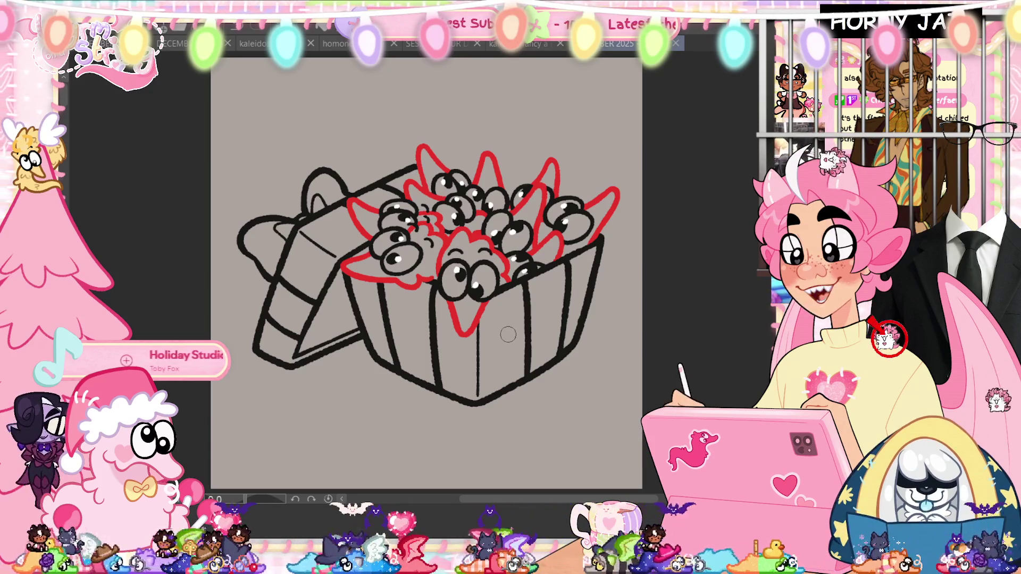
scroll(509, 335, "up", 2)
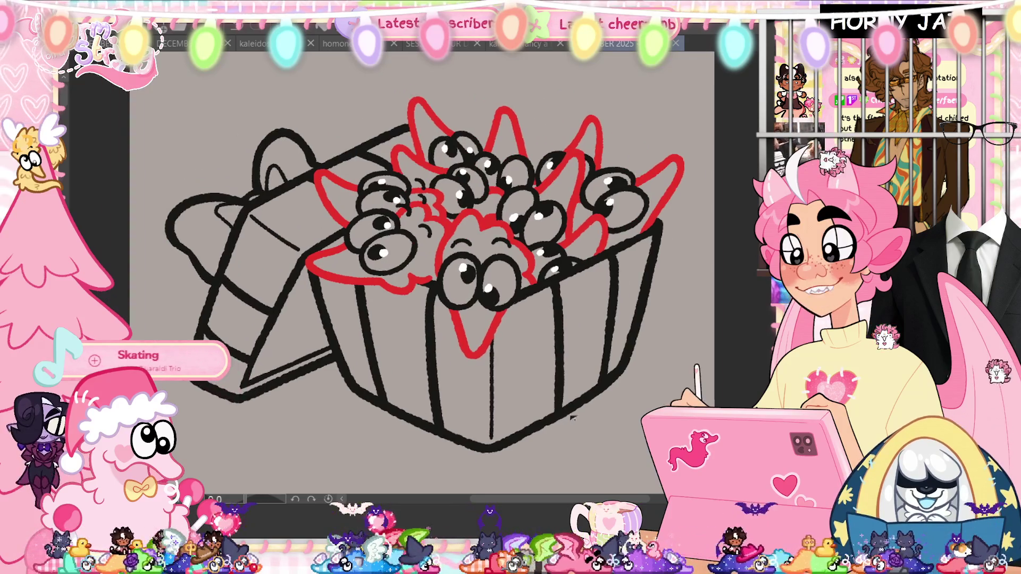
scroll(571, 416, "down", 2)
key("ctrl+Tab")
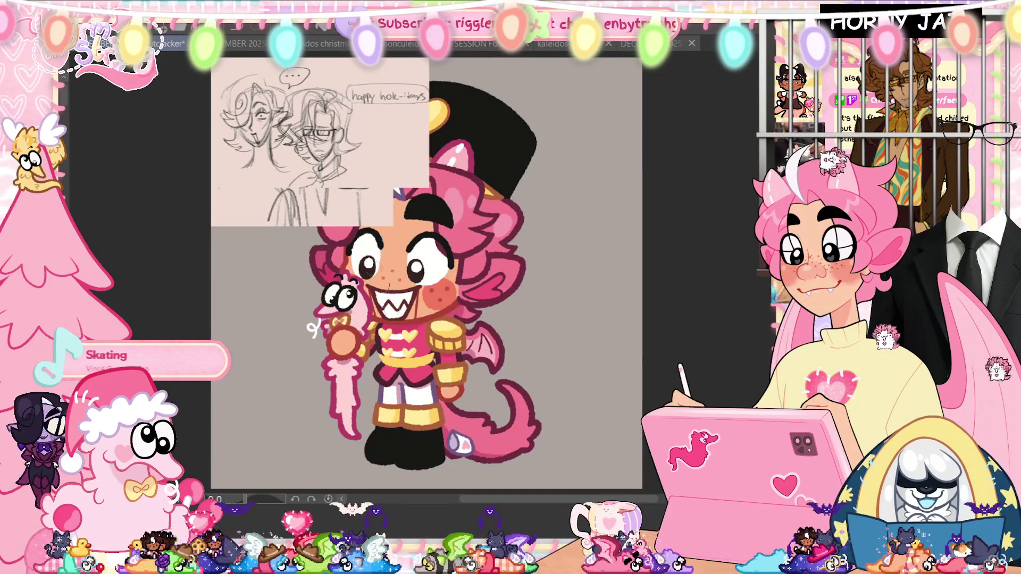
key("ctrl+Tab")
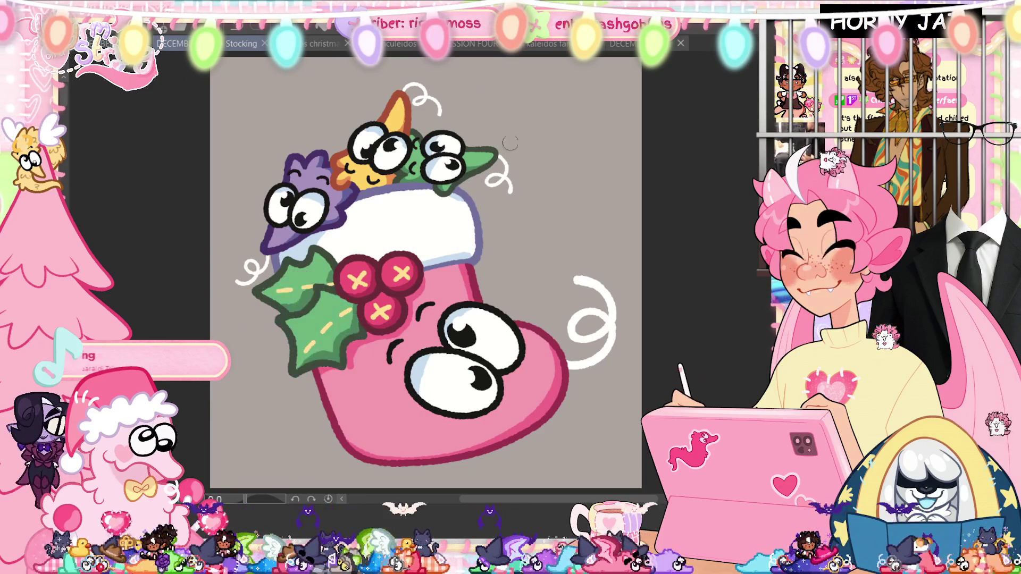
key("ctrl+Tab")
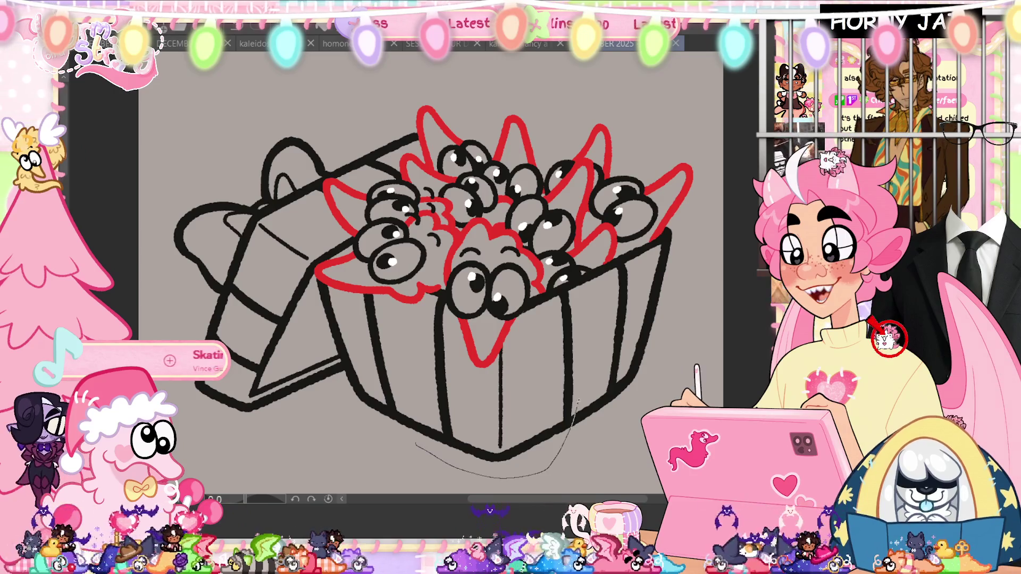
Lasso-fill the box's front, lower-left and right side panels with green
mouse_move(415, 443)
left_mouse_down()
mouse_move(559, 459)
mouse_move(565, 294)
mouse_move(495, 316)
left_mouse_up()
left_click_drag(332, 331, 411, 383)
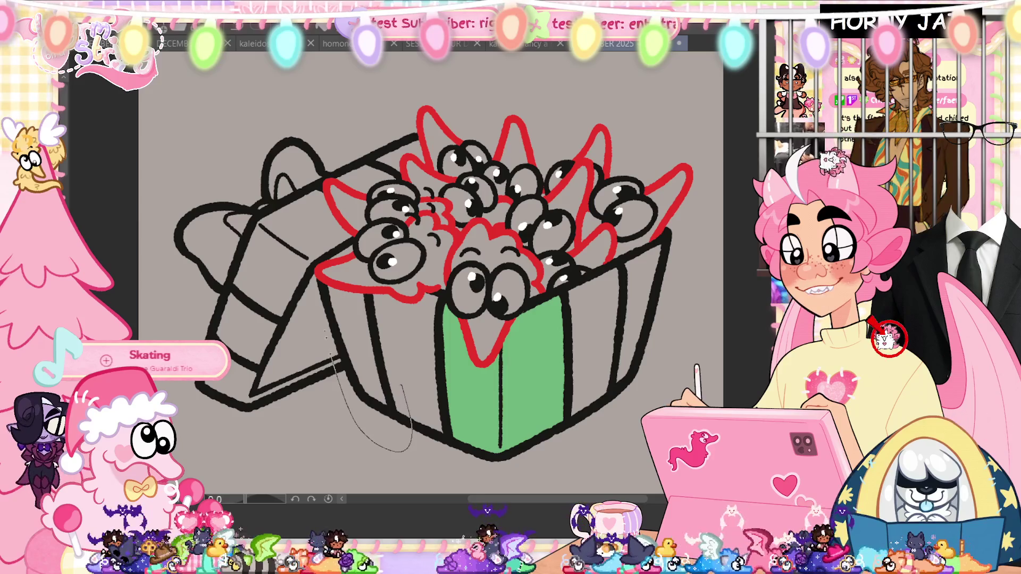
left_click_drag(411, 446, 323, 280)
mouse_move(610, 319)
left_mouse_down()
mouse_move(685, 263)
mouse_move(606, 423)
left_mouse_up()
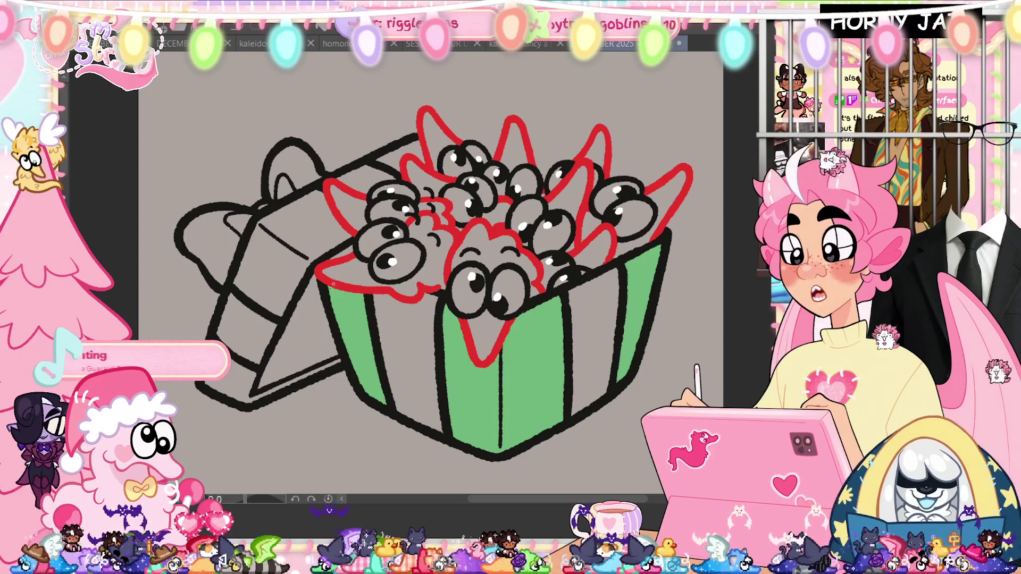
Fill the left and lower lid faces with green and check the drawing mirrored
mouse_move(311, 312)
left_mouse_down()
mouse_move(236, 224)
mouse_move(311, 315)
left_mouse_up()
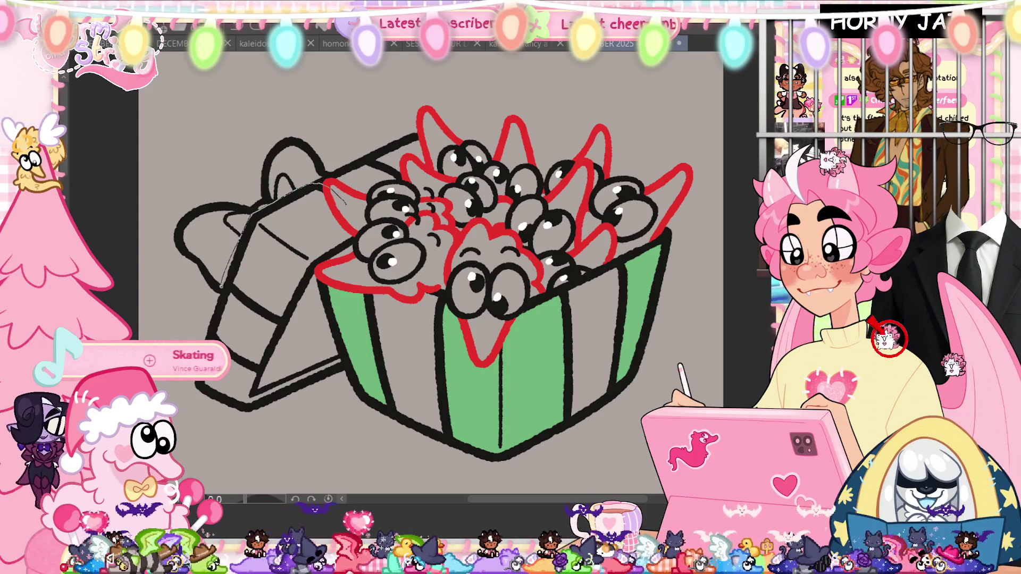
left_click_drag(327, 183, 280, 327)
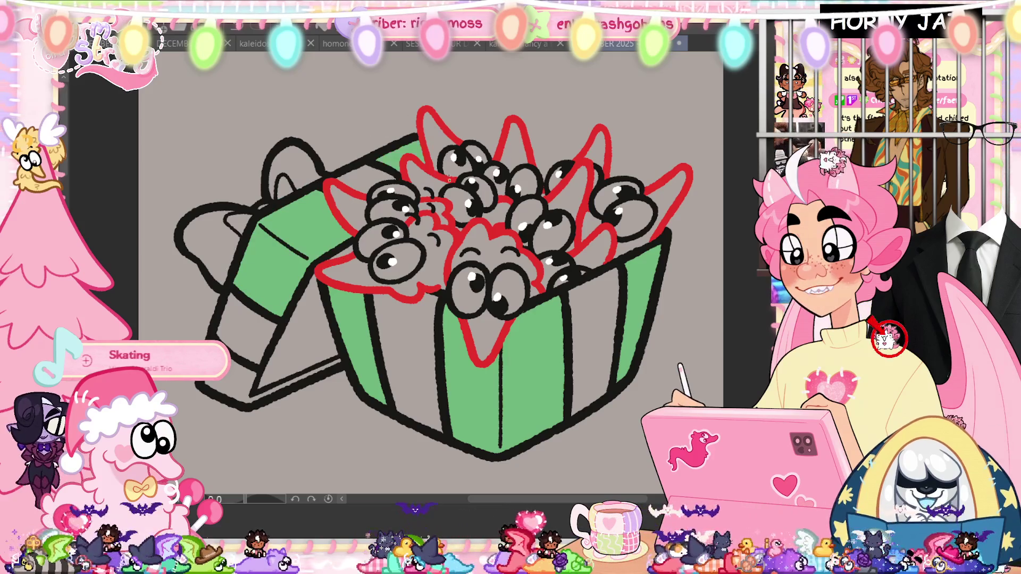
left_click_drag(285, 365, 343, 353)
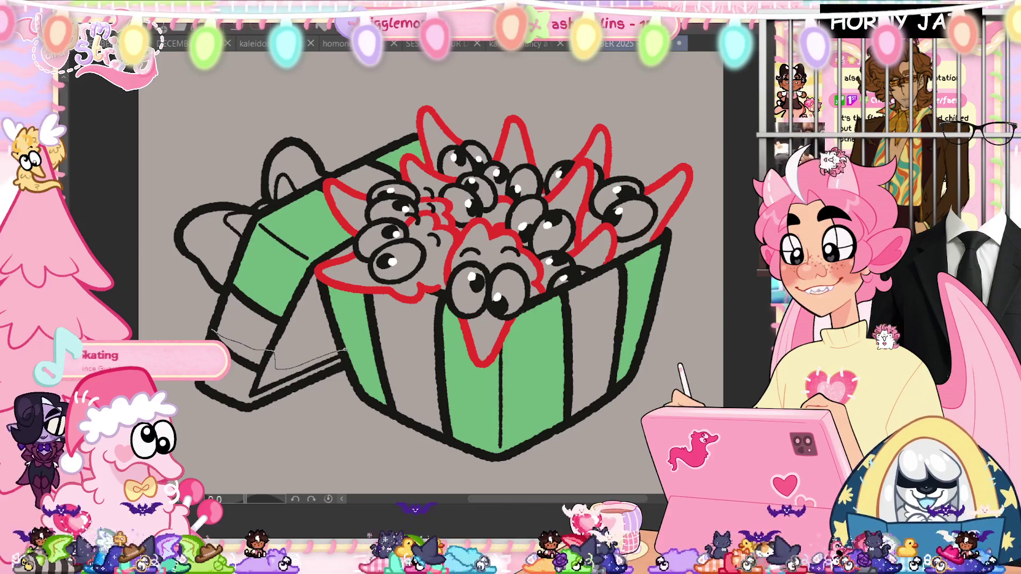
left_click_drag(293, 410, 207, 383)
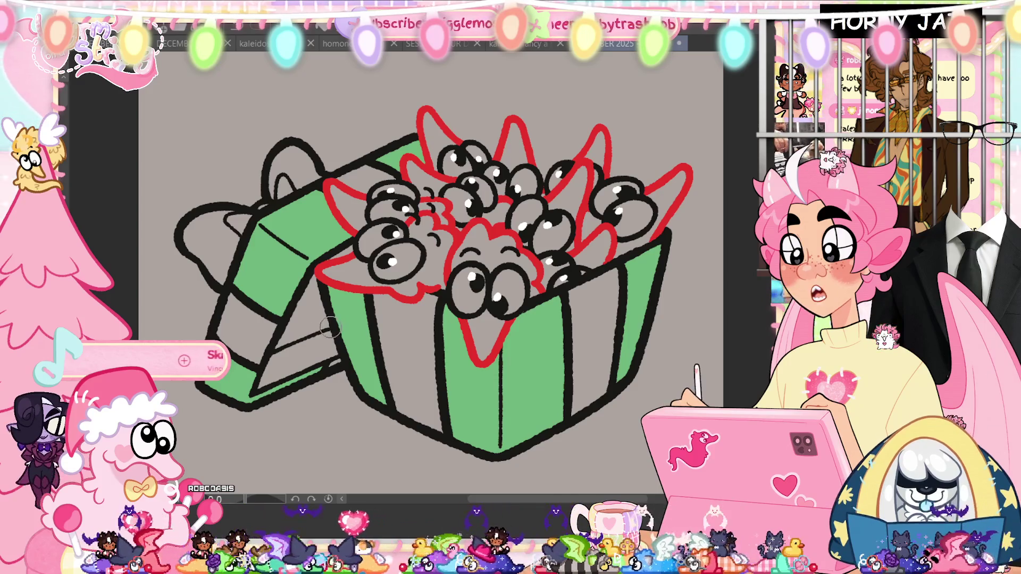
key("h")
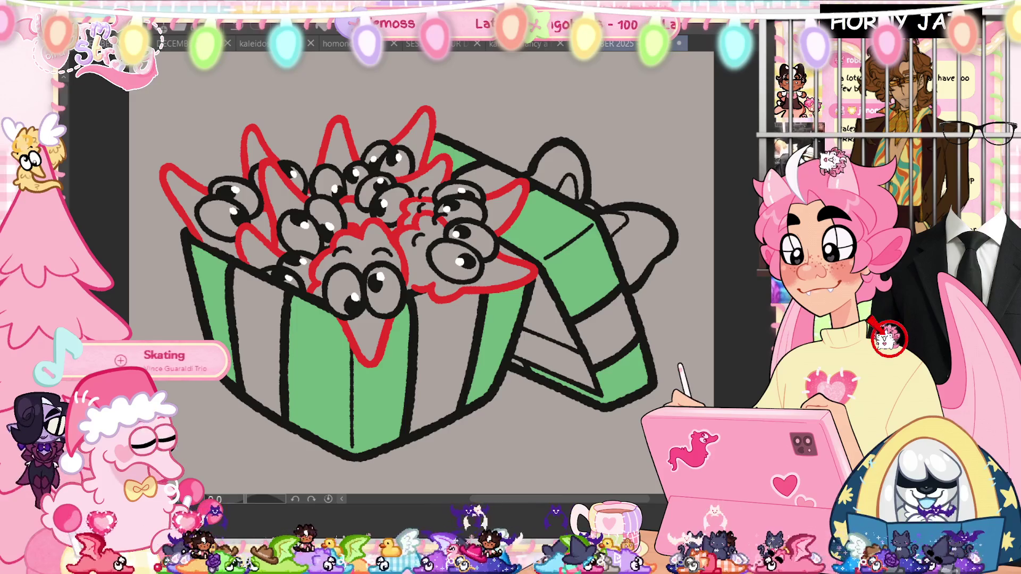
key("h")
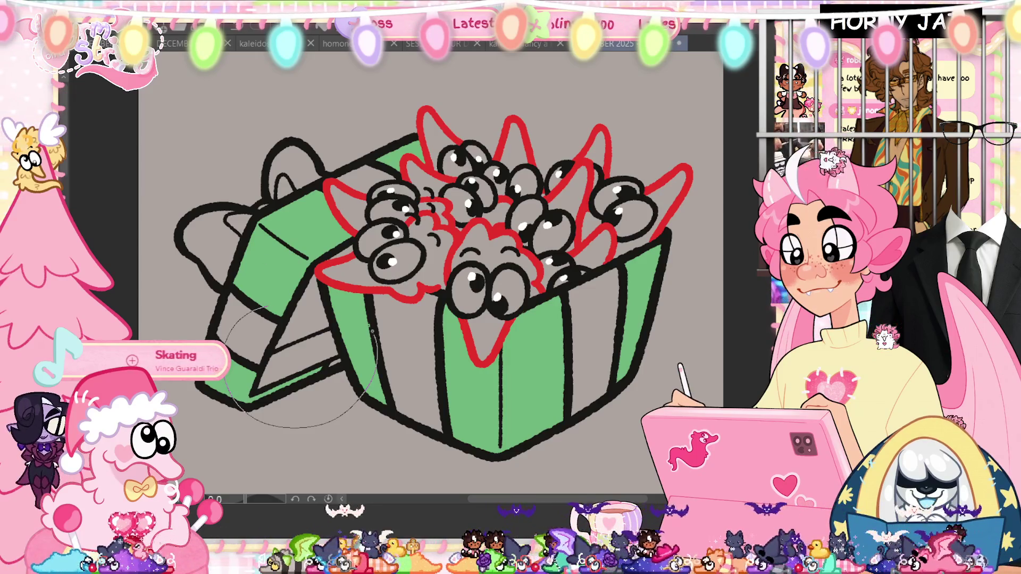
Clear the green flat colour from the gift box, then check the nutcracker canvas
left_click_drag(371, 332, 372, 332)
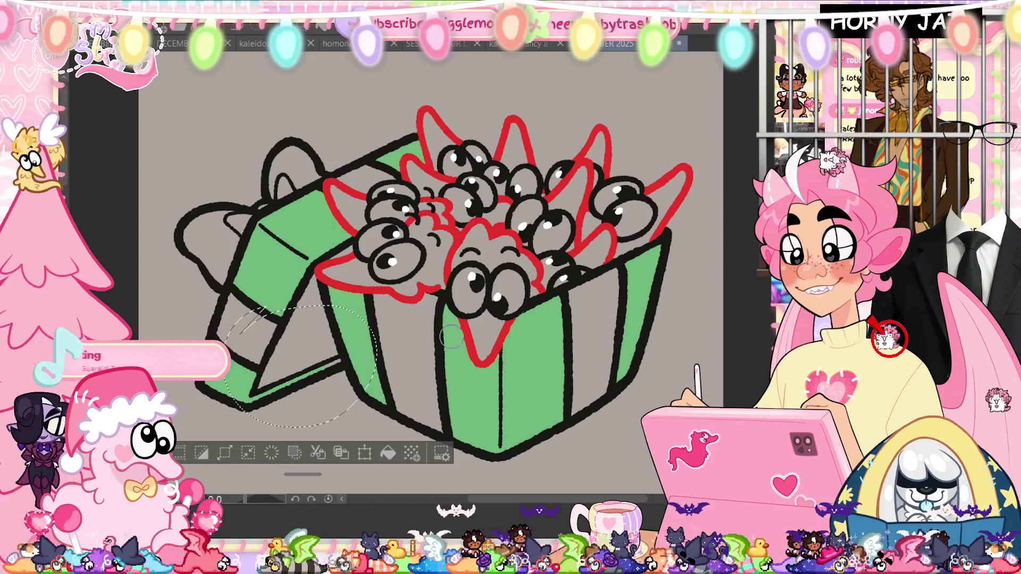
key("ctrl+d")
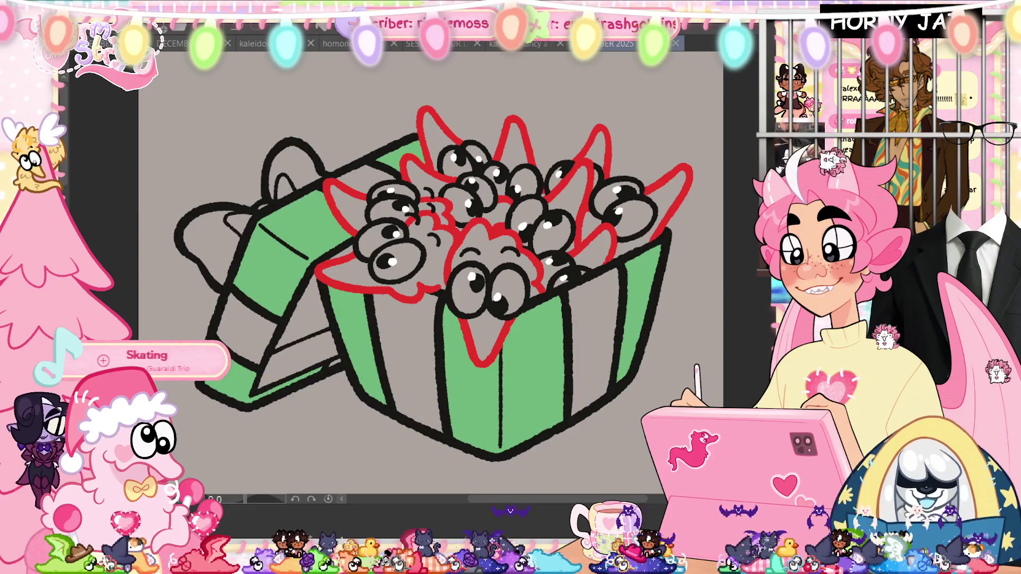
key("ctrl+Tab")
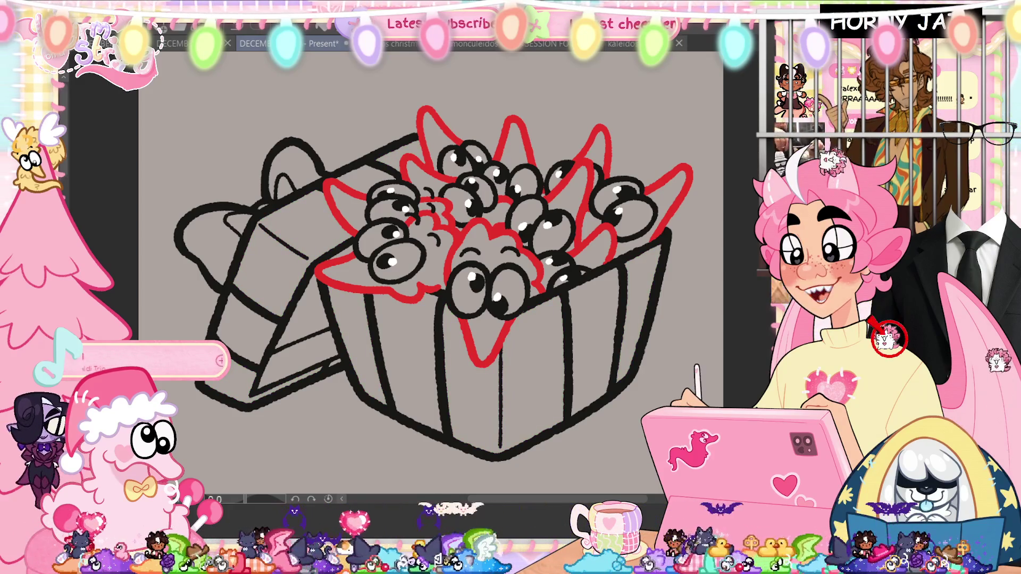
Lasso-fill the right and left box stripes pink, then fill the remaining box and lid areas green
mouse_move(450, 288)
left_mouse_down()
mouse_move(369, 435)
mouse_move(375, 292)
left_mouse_up()
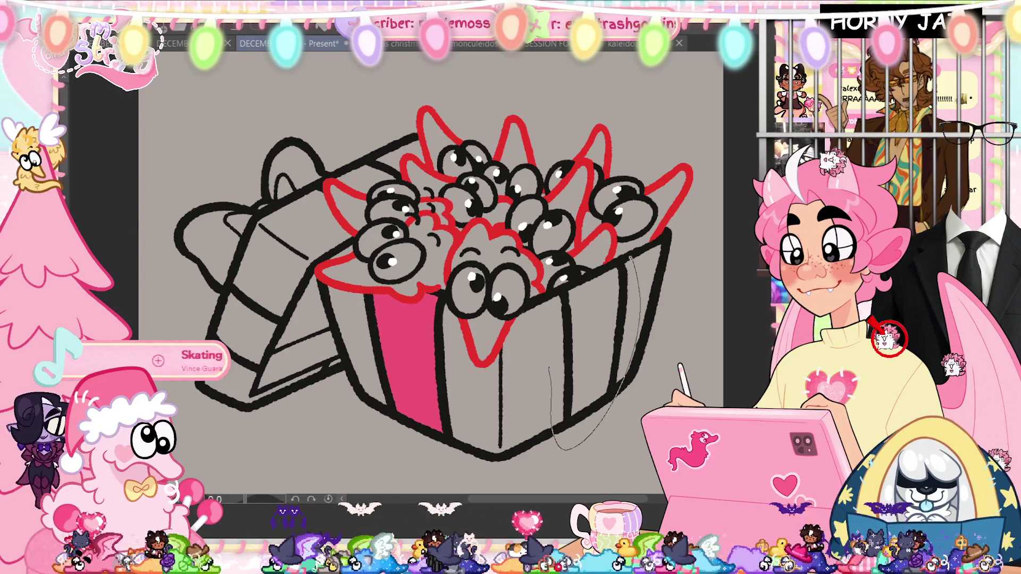
left_click_drag(560, 449, 590, 272)
key("ctrl+z")
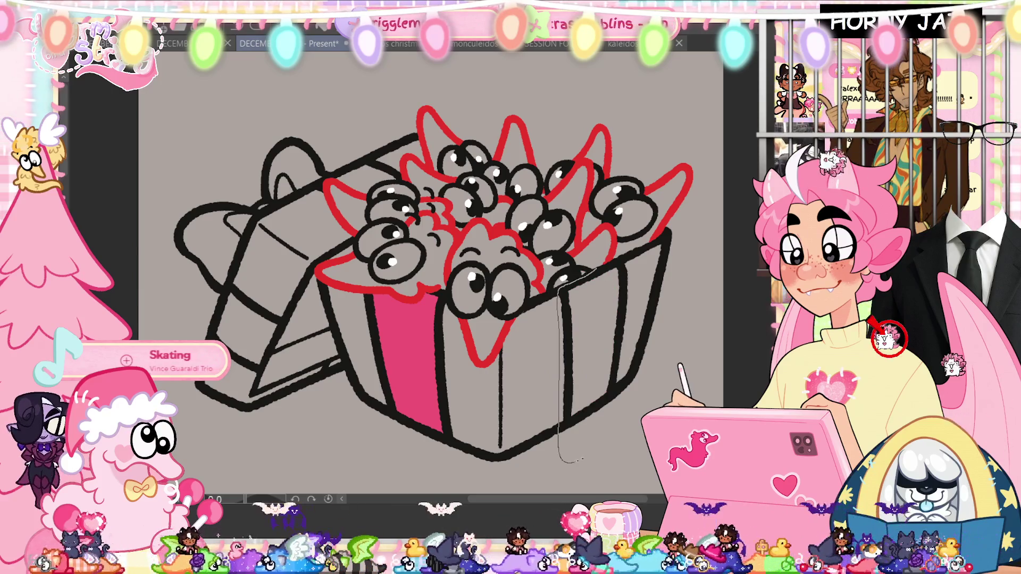
left_click_drag(581, 461, 591, 271)
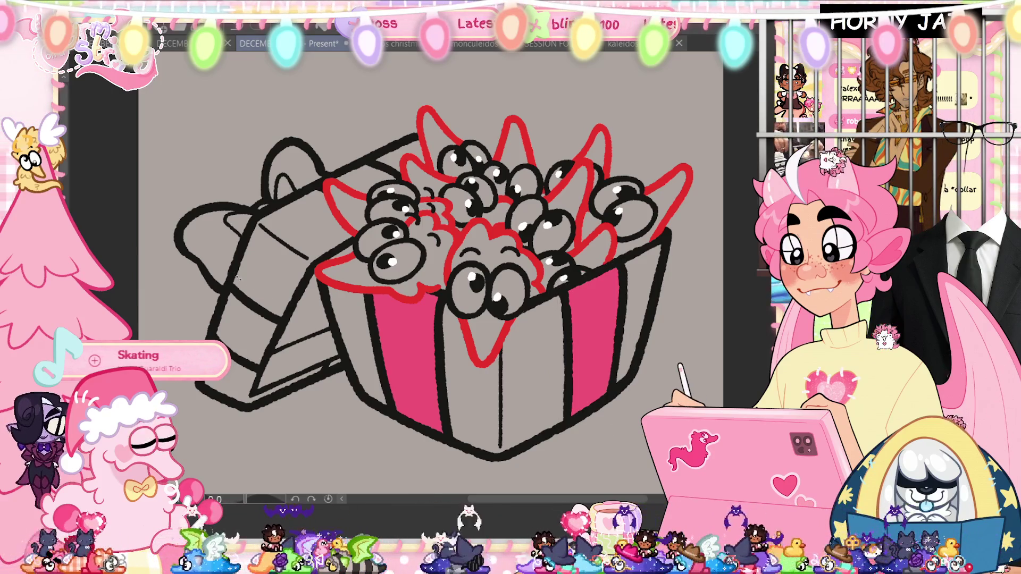
mouse_move(225, 364)
left_mouse_down()
mouse_move(272, 295)
mouse_move(275, 134)
mouse_move(319, 159)
left_mouse_up()
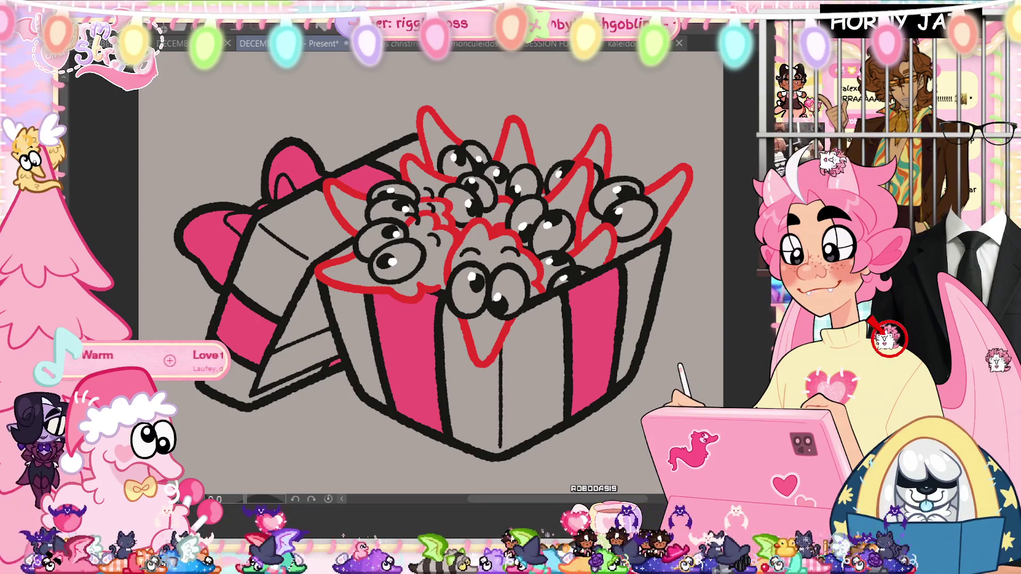
left_click(357, 345)
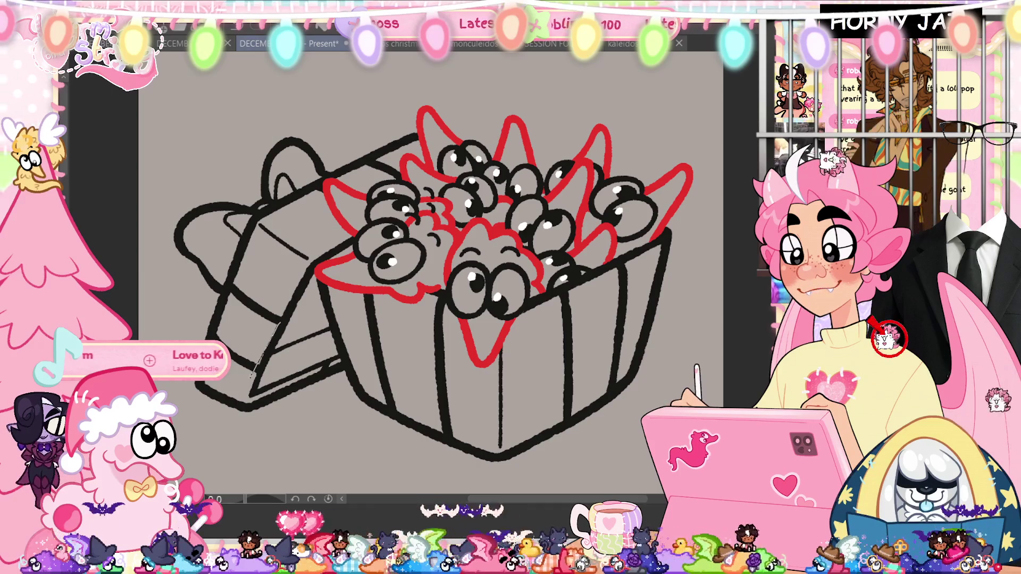
Fill the box's inner flap green, compare with the stocking drawing, and recolour the flap a lighter green
left_click(295, 335)
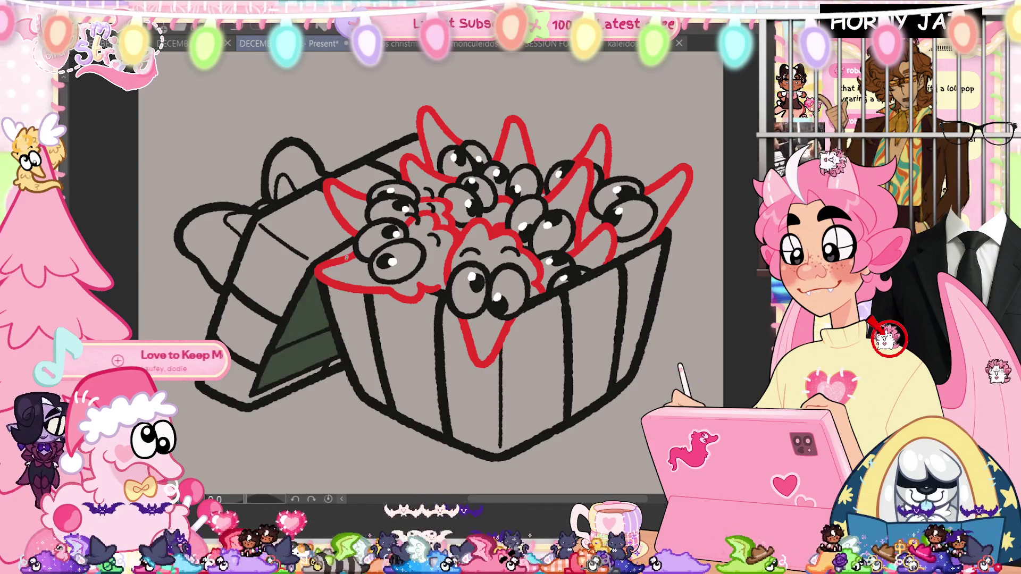
key("ctrl+v")
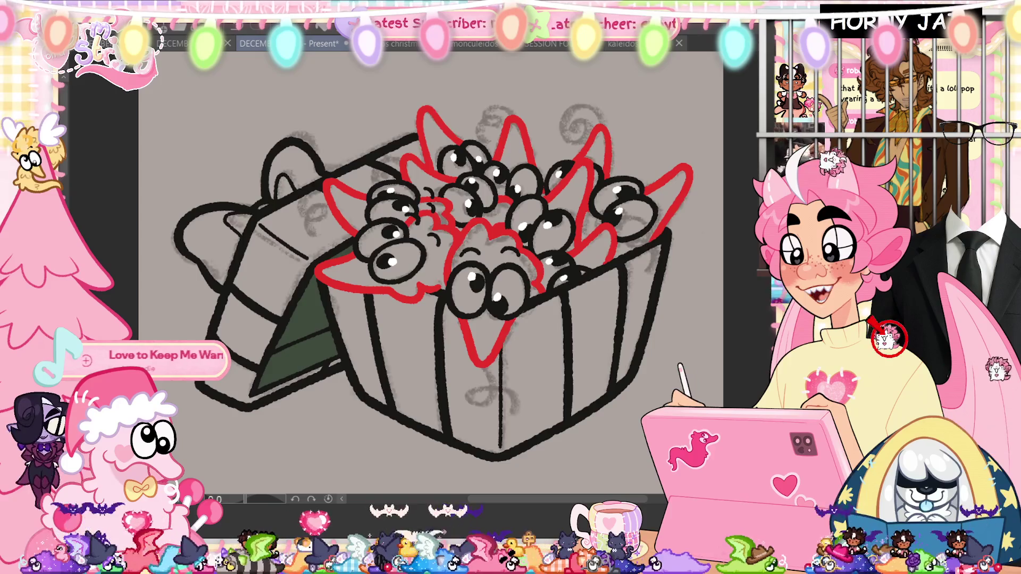
key("ctrl+v")
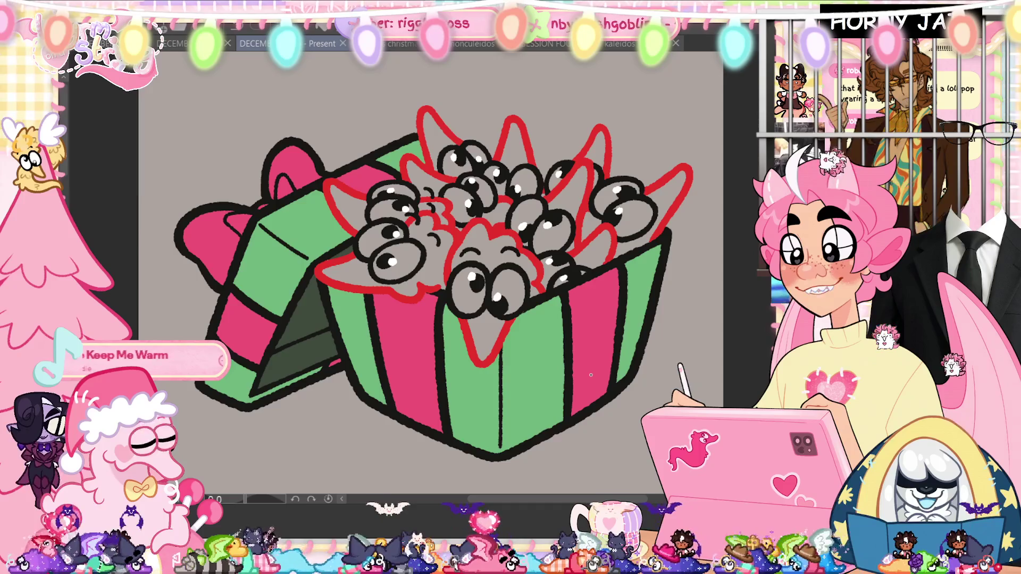
key("ctrl+Tab")
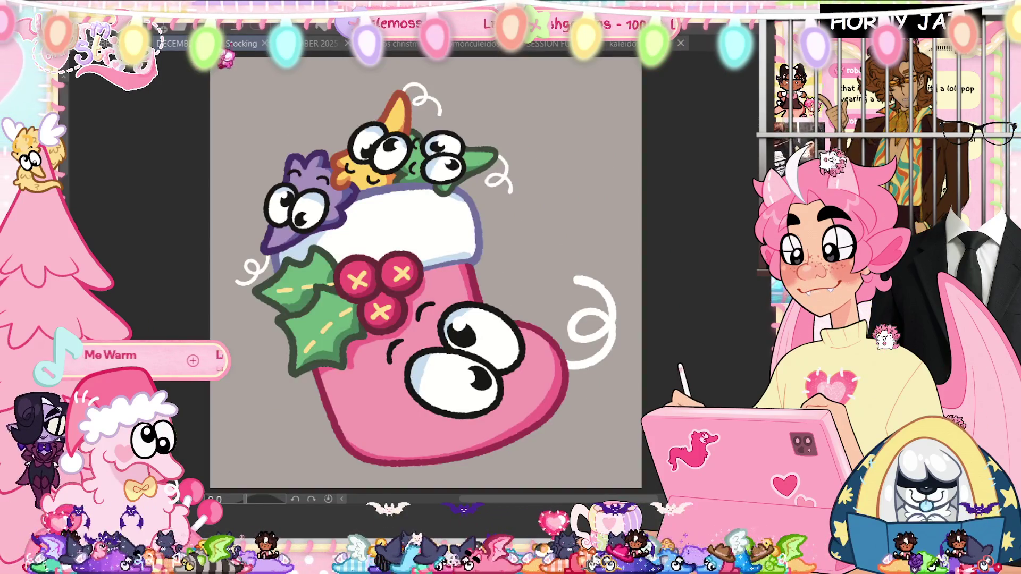
key("ctrl+Tab")
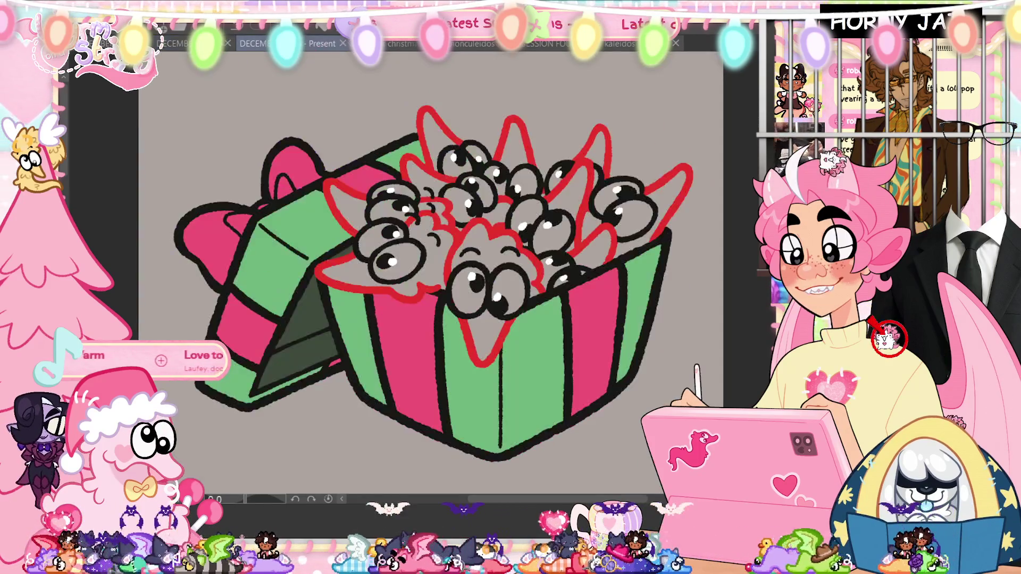
left_click(315, 335)
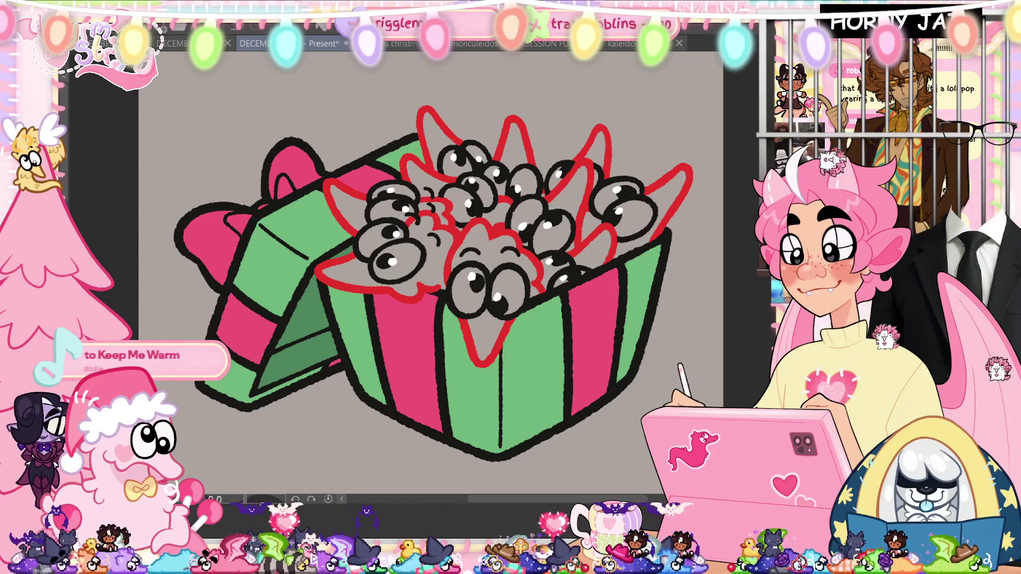
Fill the left bow loop pink and sample a pink from the nutcracker's hair for reuse
left_click(199, 244)
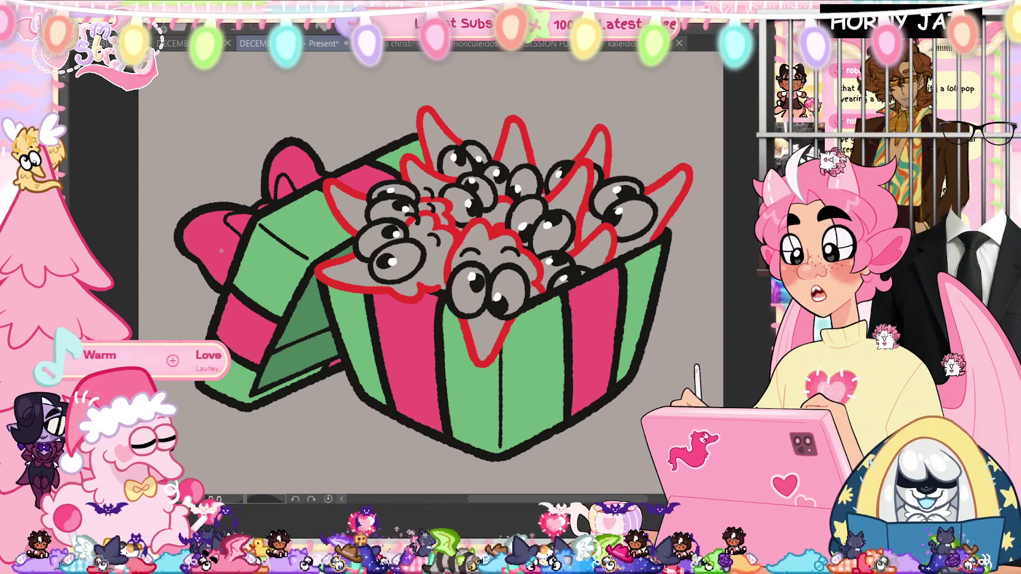
key("ctrl+Tab")
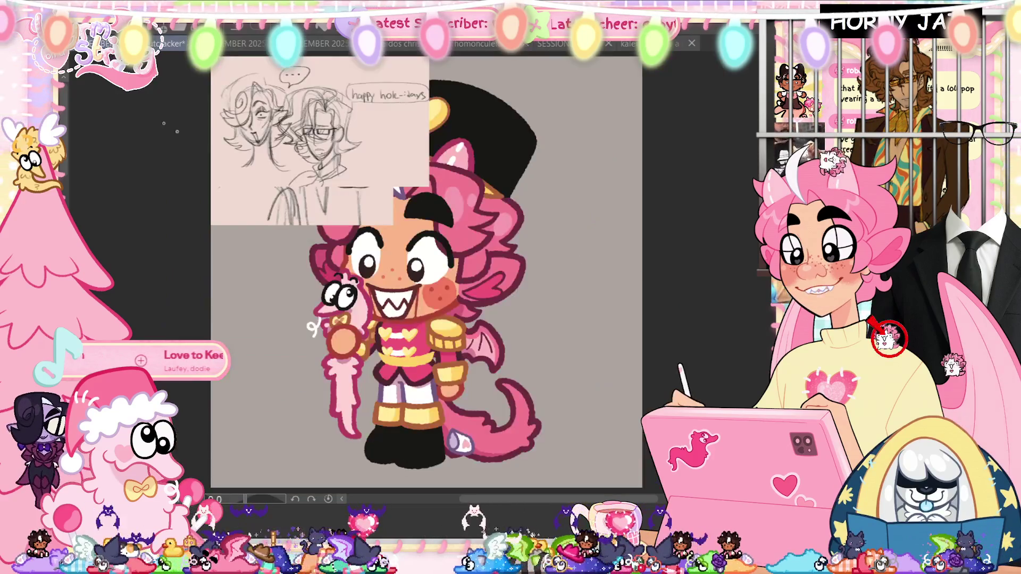
left_click(489, 209, "ctrl")
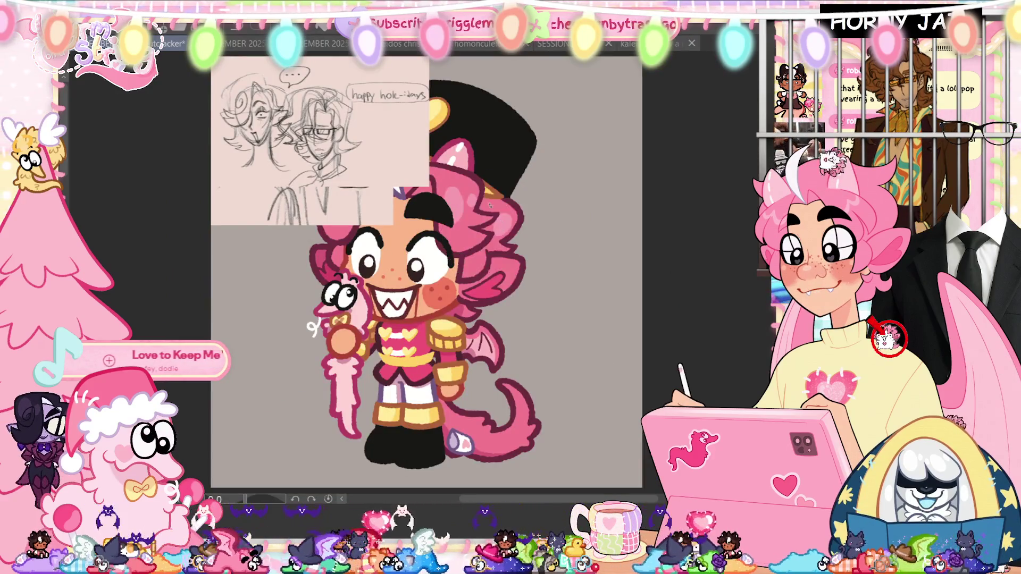
left_click(323, 47)
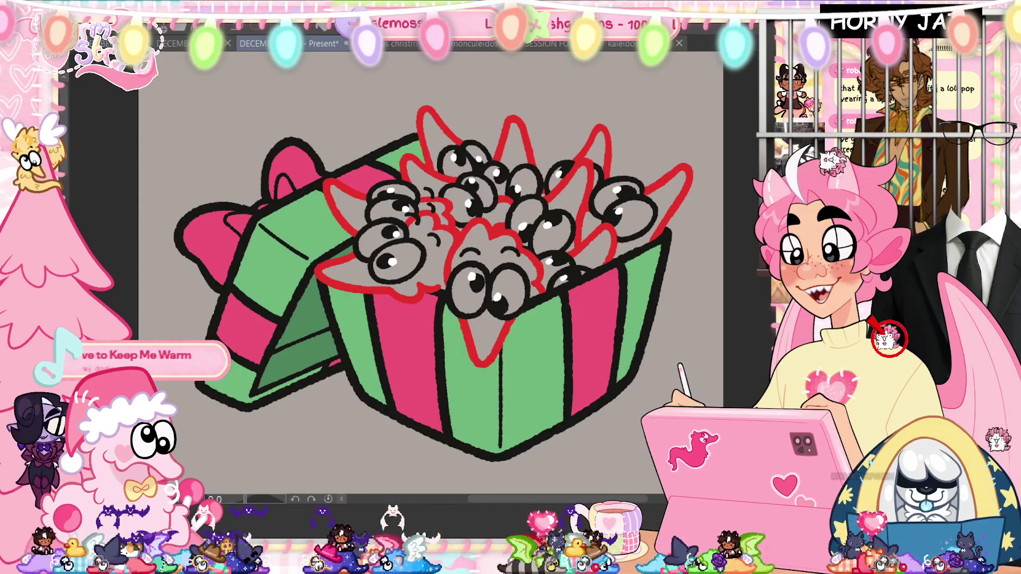
Hide the box colours and fill the front creature's tongue and head pink
key("ctrl+z")
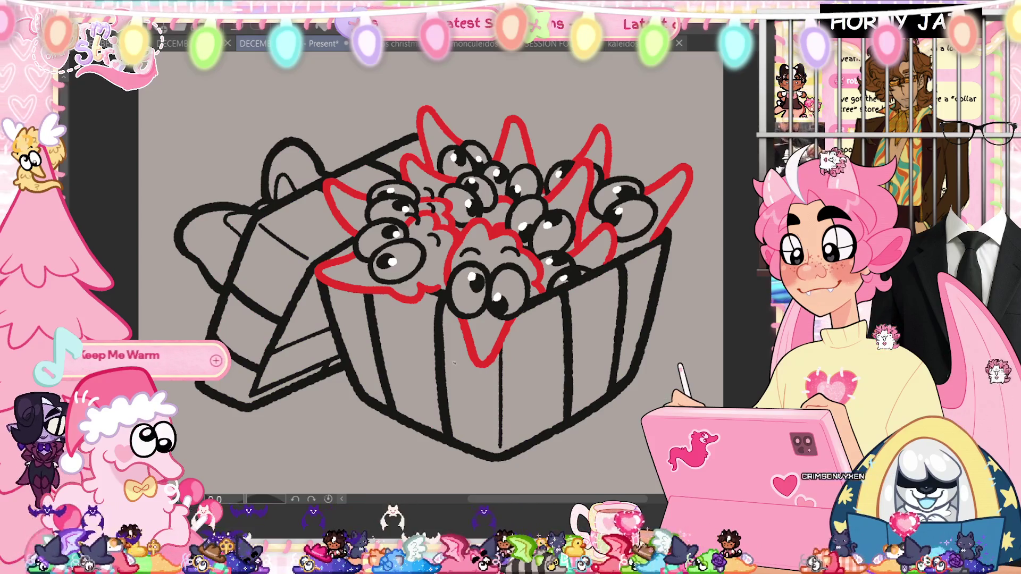
left_click(486, 334)
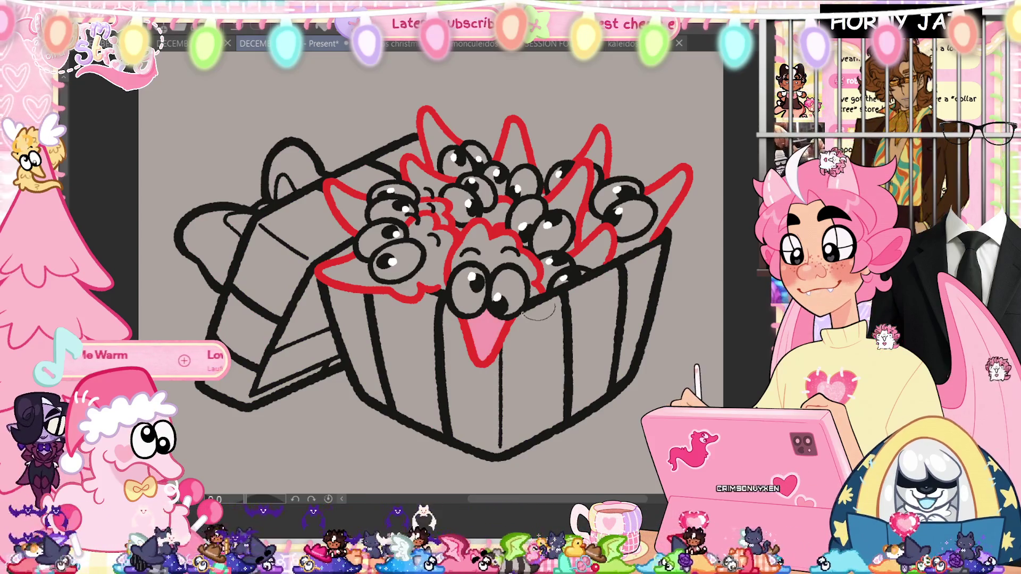
left_click(491, 254)
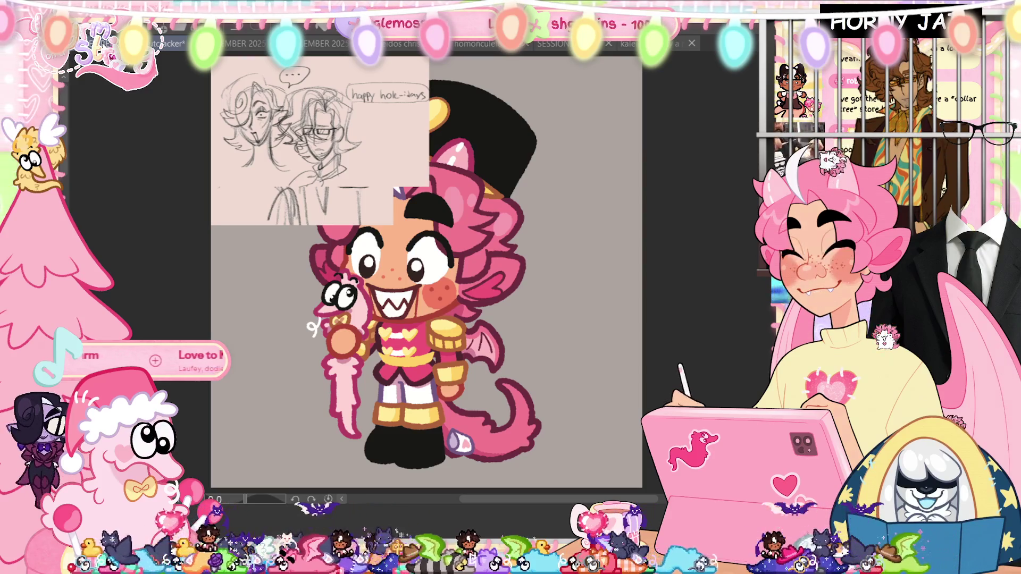
Compare the gift box against the stocking drawing and hide the front creature's pink fill
left_click(240, 42)
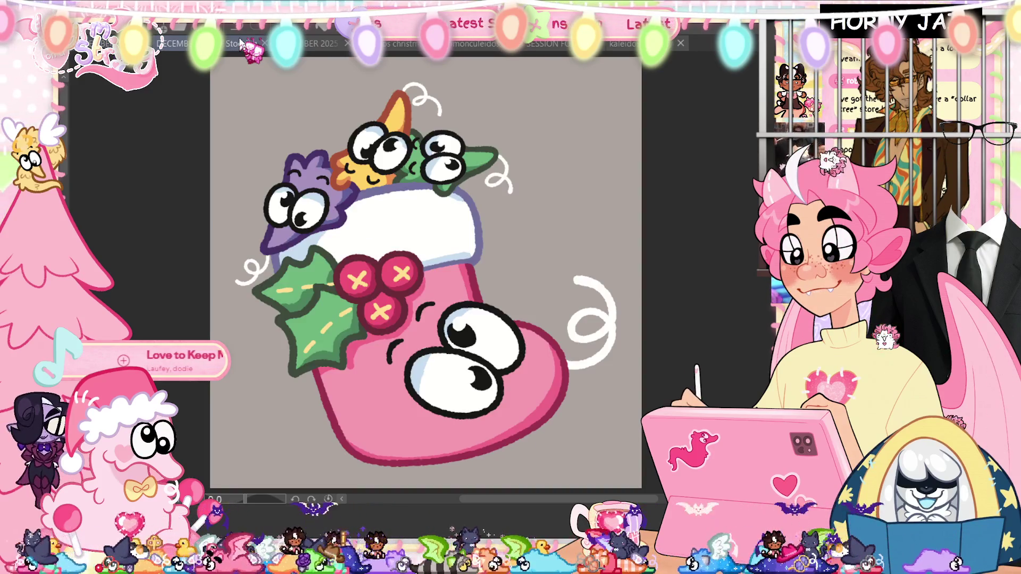
left_click(311, 43)
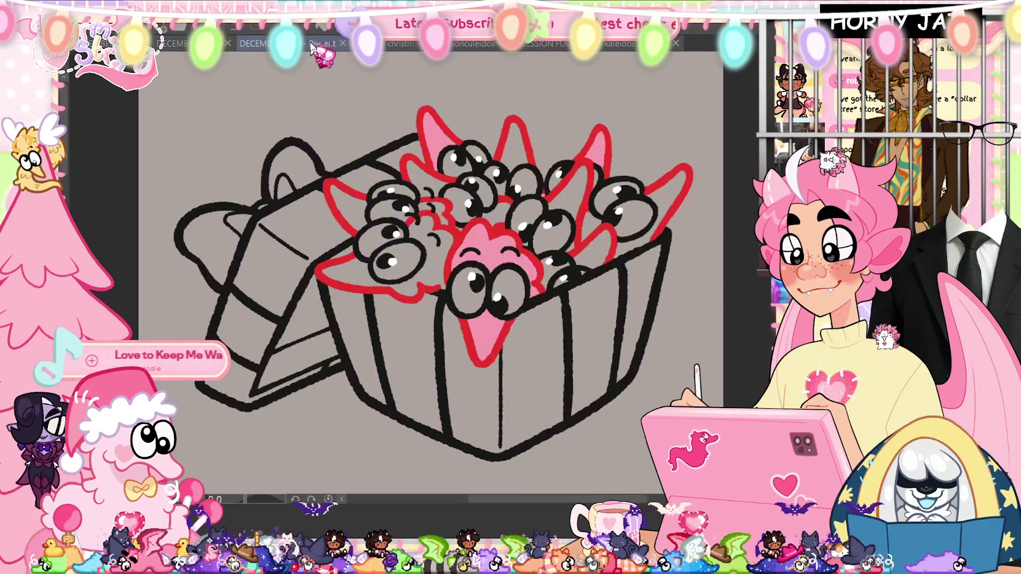
left_click(240, 42)
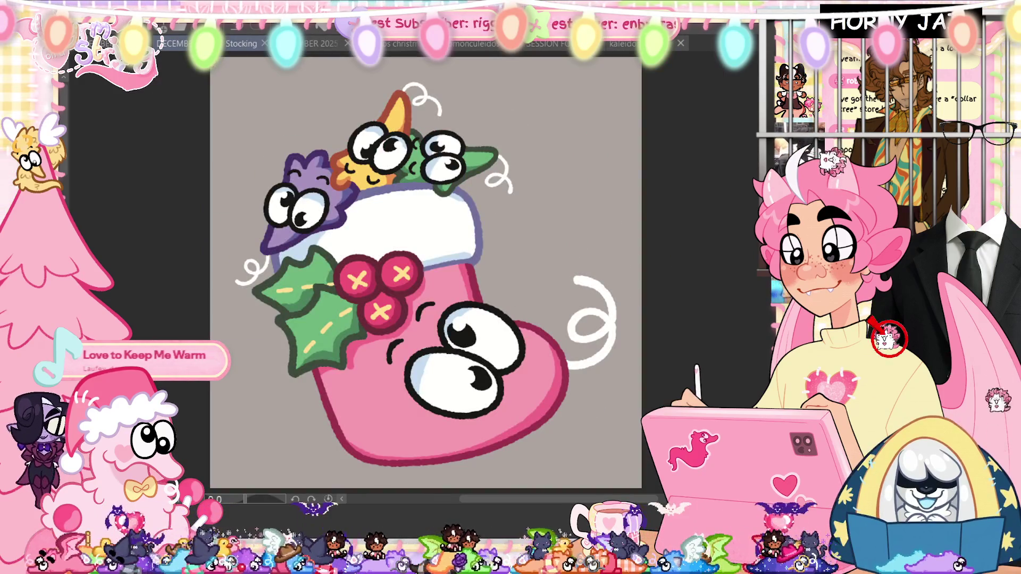
left_click(311, 44)
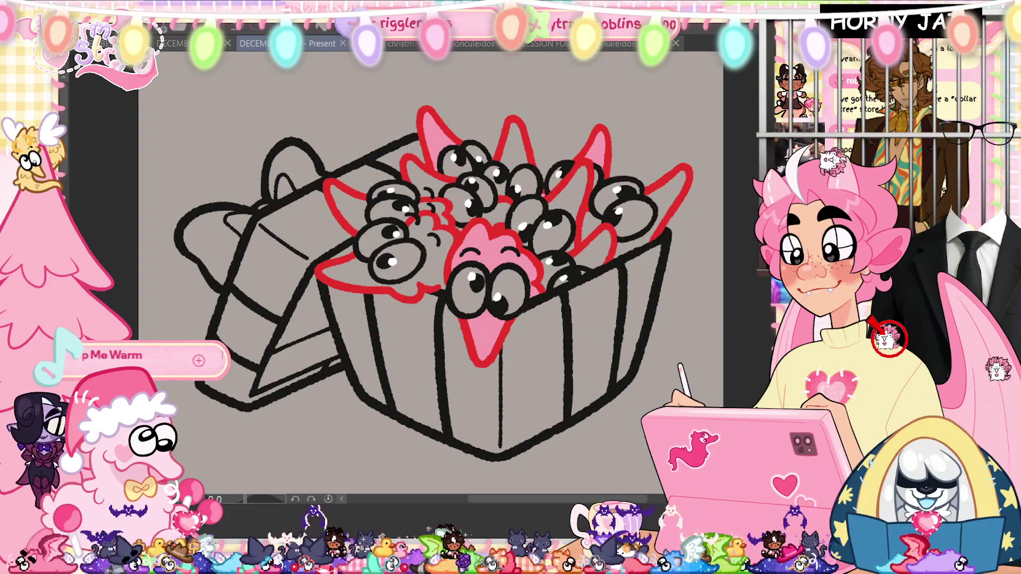
key("ctrl+z")
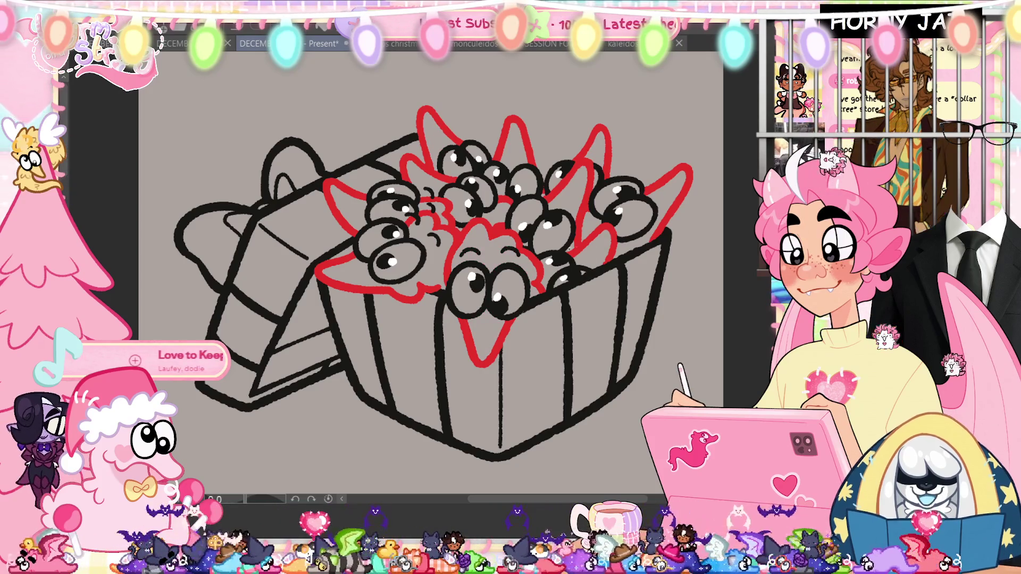
Fill the gaps behind the front creature yellow, then hide all the flat colour fills
left_click(586, 256)
left_click(491, 248)
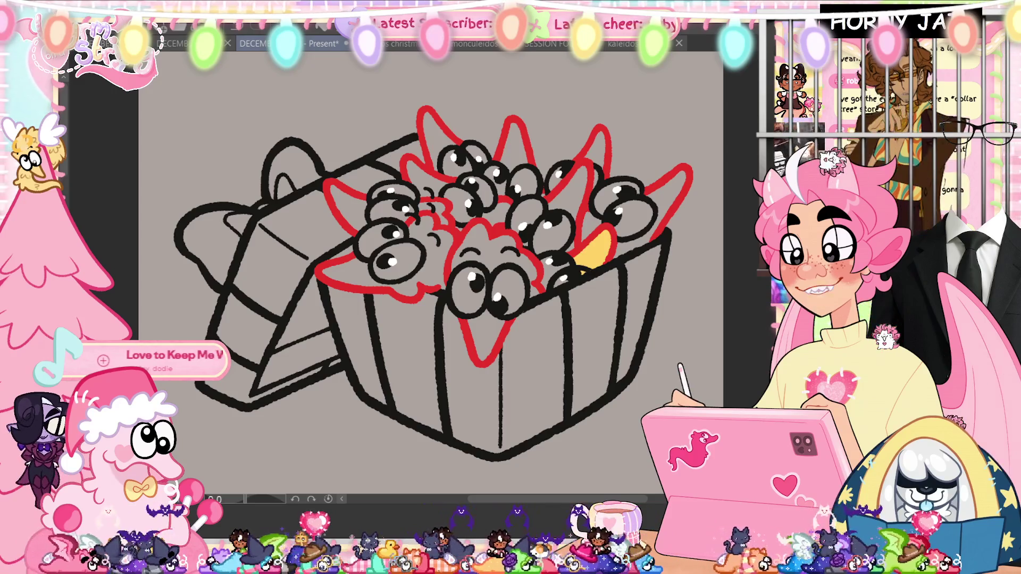
left_click(595, 251)
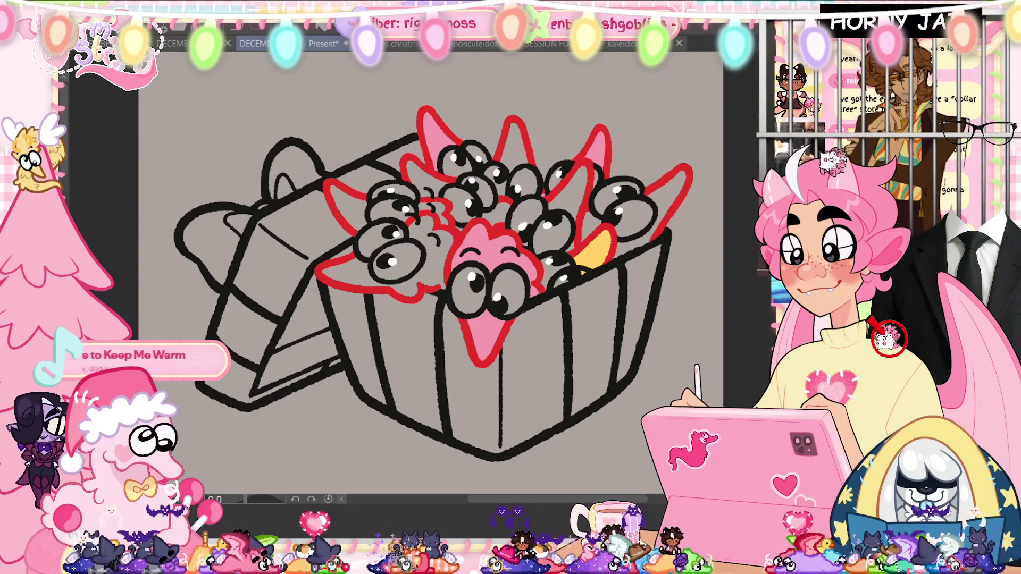
key("ctrl+z")
left_click(423, 177)
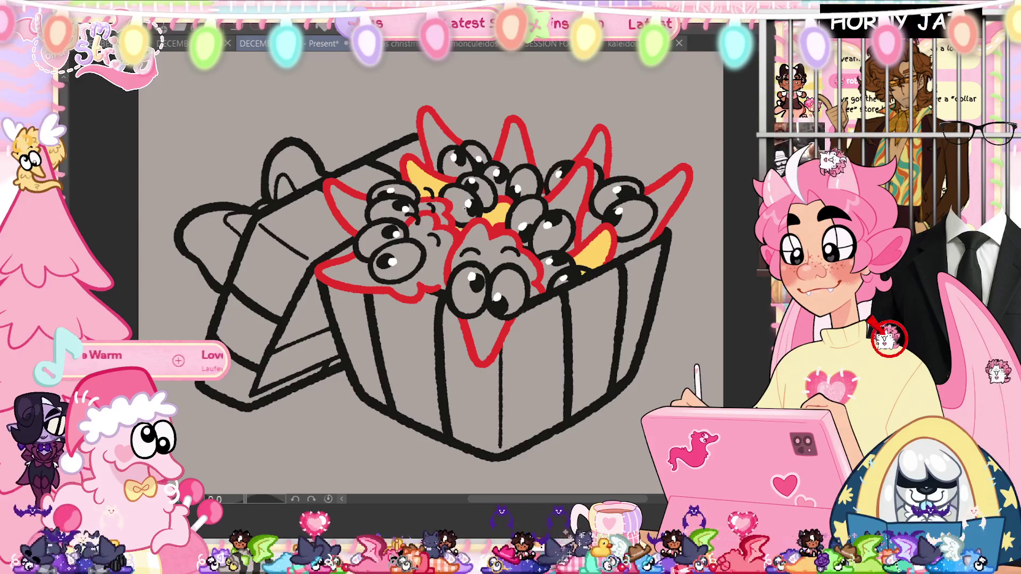
left_click(490, 255)
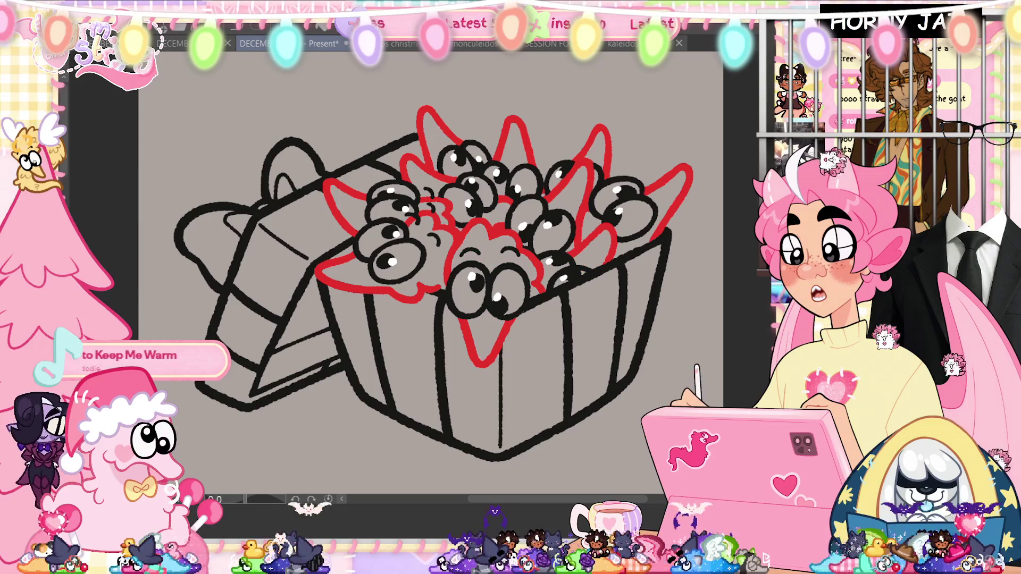
key("ctrl+z")
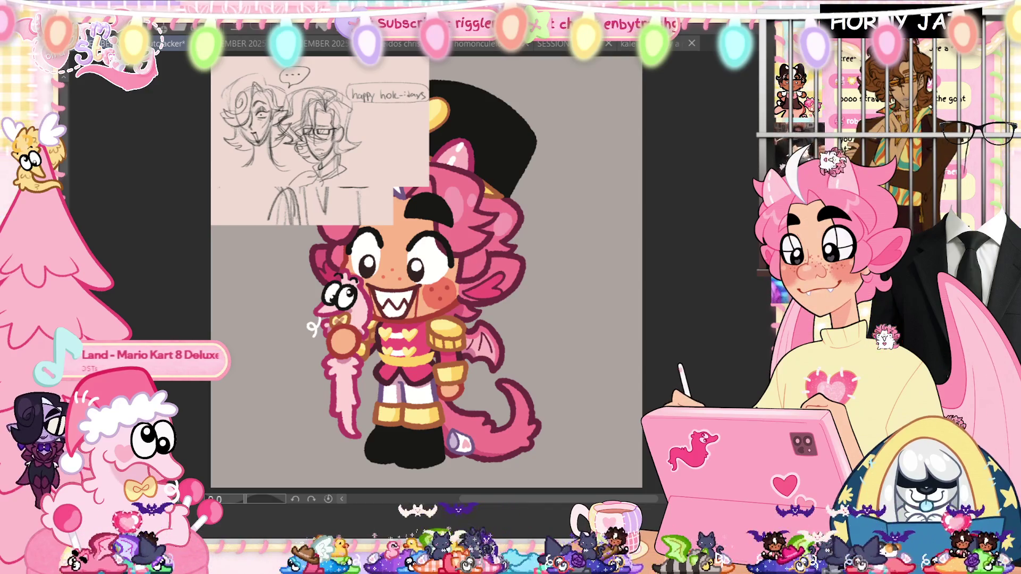
Sample the pink from the nutcracker's hair and return to the basket drawing
left_click(315, 45)
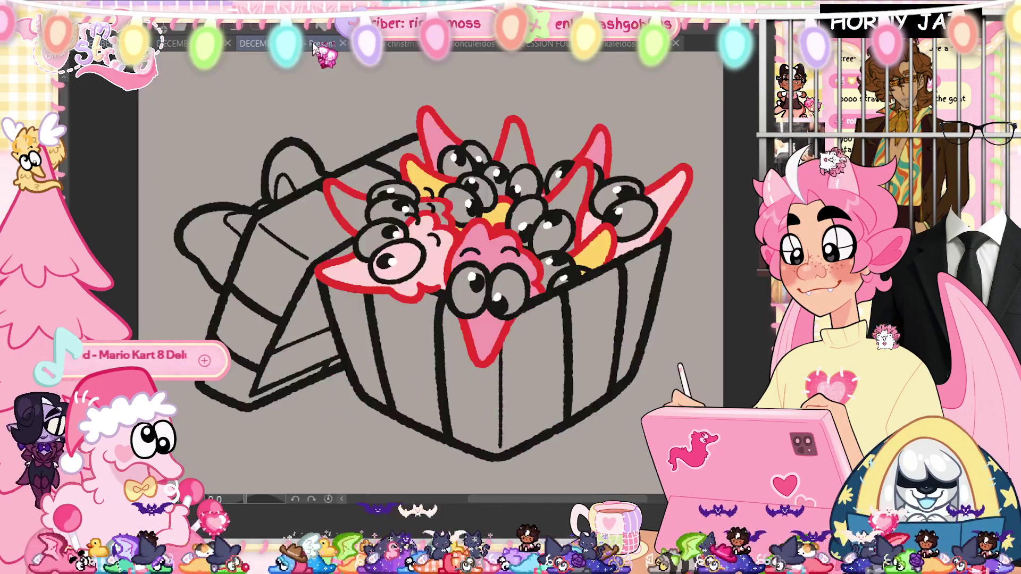
left_click(315, 44)
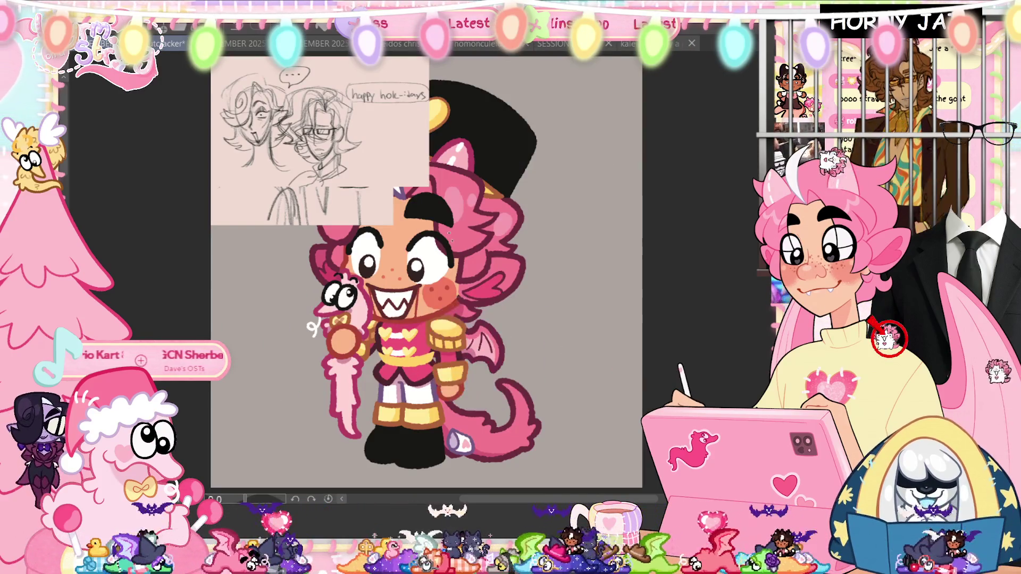
left_click(448, 180, "alt")
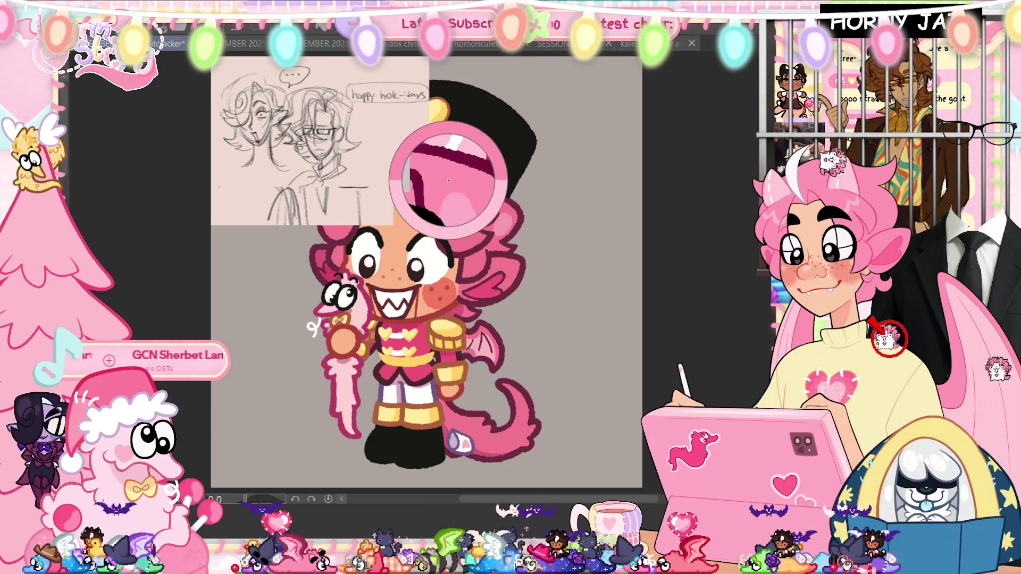
left_click(323, 45)
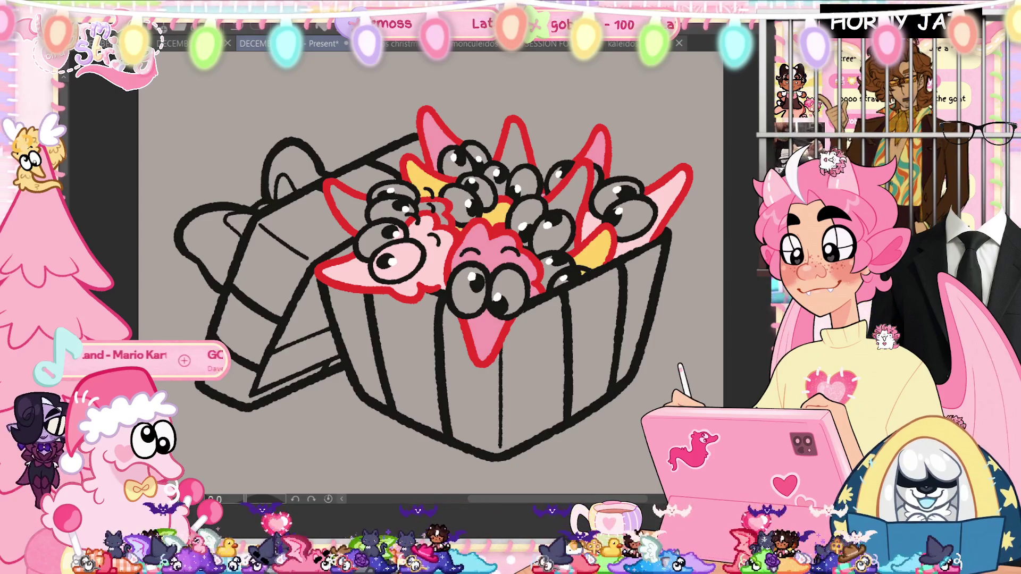
Hide the pink and yellow fills, compare briefly, and fill a red spike with the sampled pink
key("Delete")
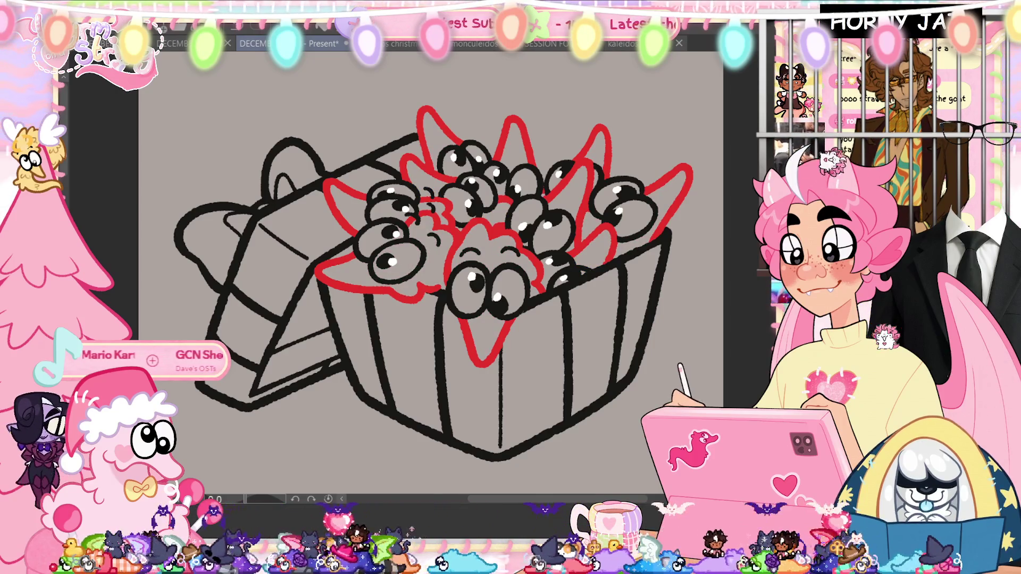
key("ctrl+z")
key("ctrl+y")
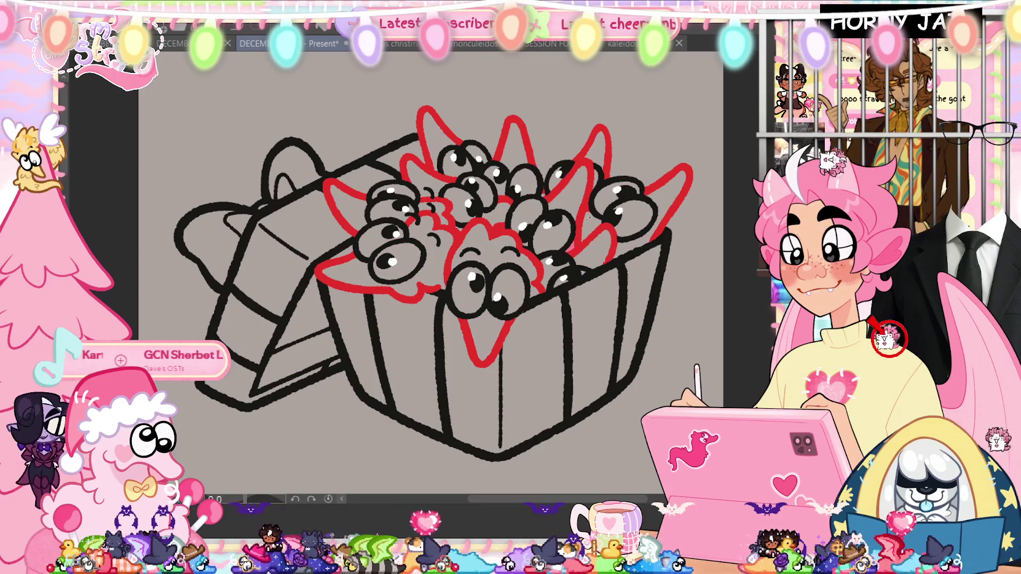
left_click(576, 193)
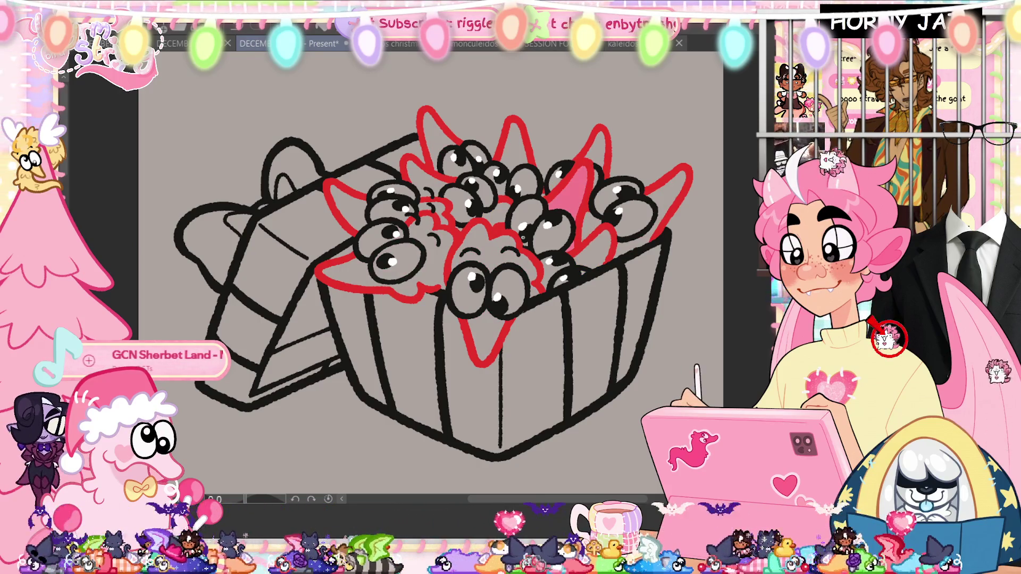
Undo and redo the spike fills to compare, then show the full-colour gift box with black outlines
key("ctrl+z")
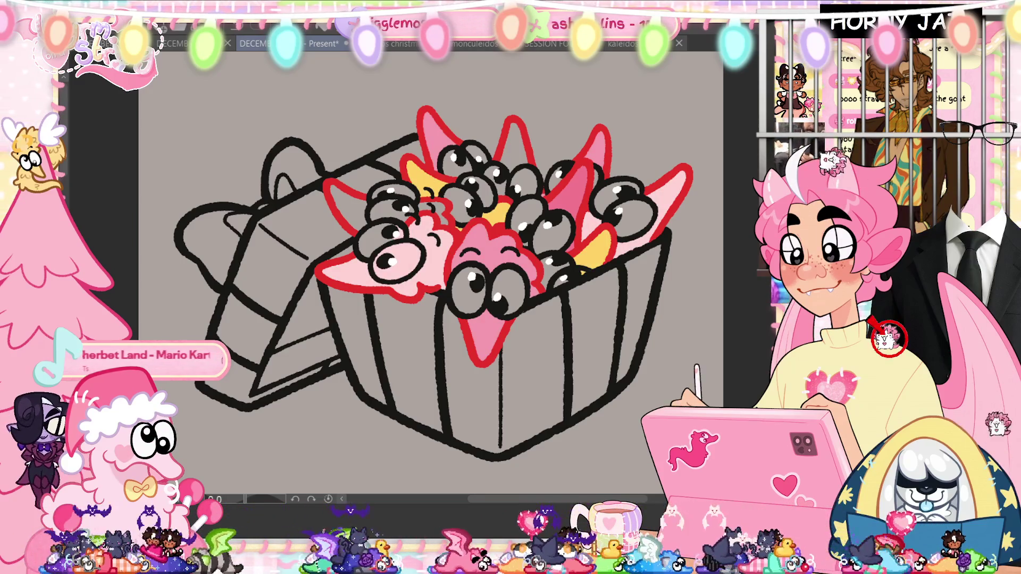
key("ctrl+z")
key("ctrl+z")
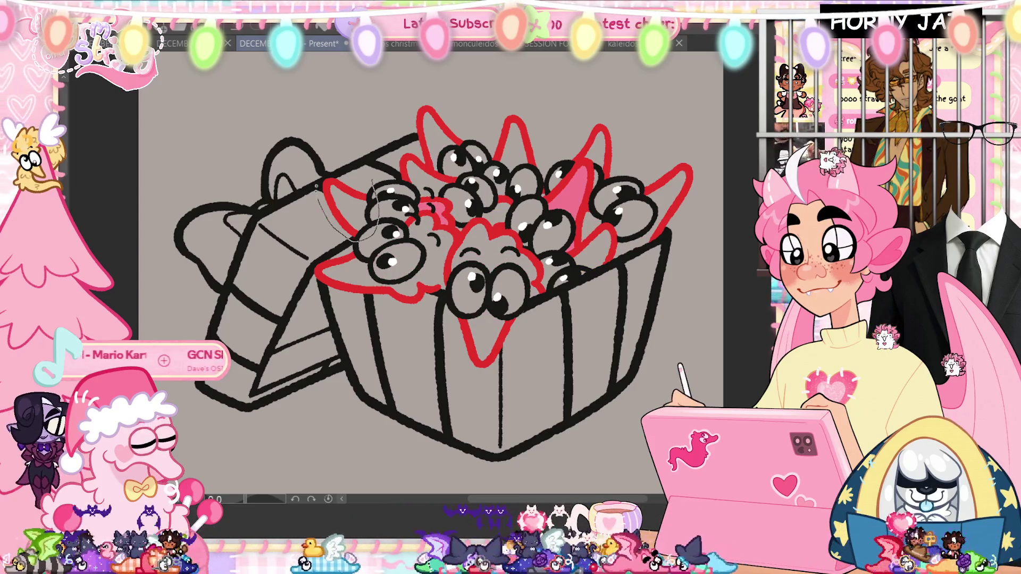
key("ctrl+y")
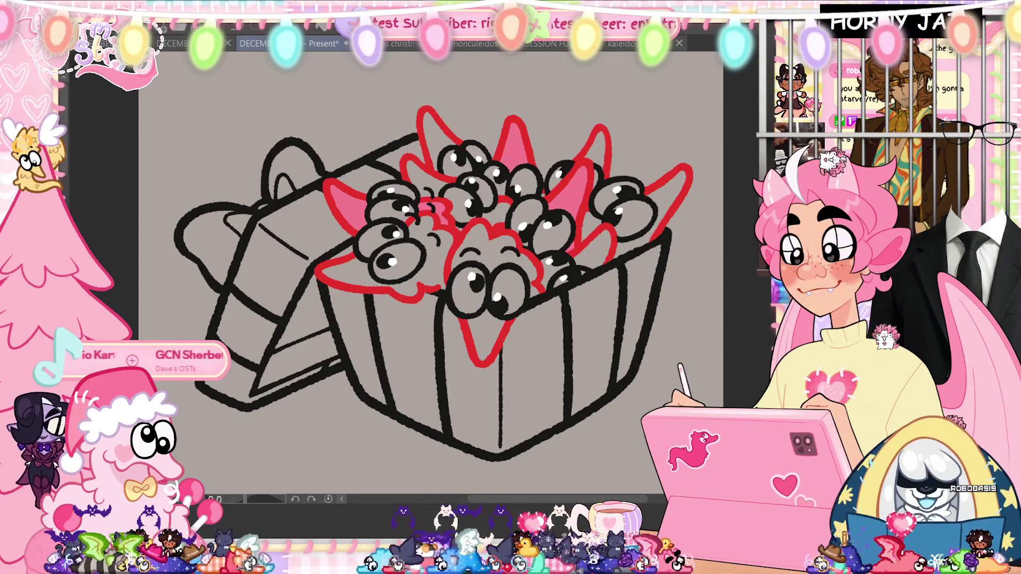
key("ctrl+y")
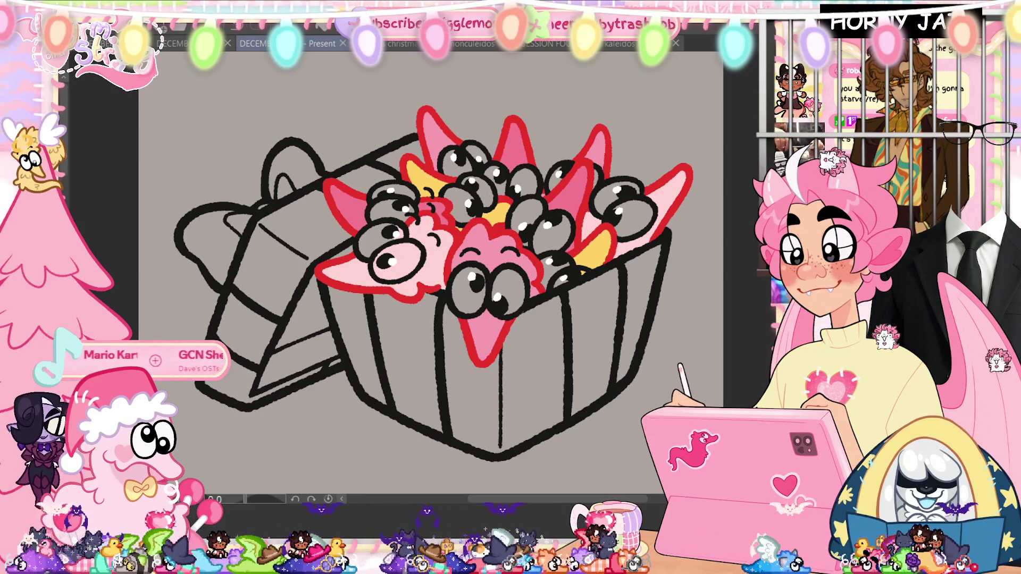
key("ctrl+z")
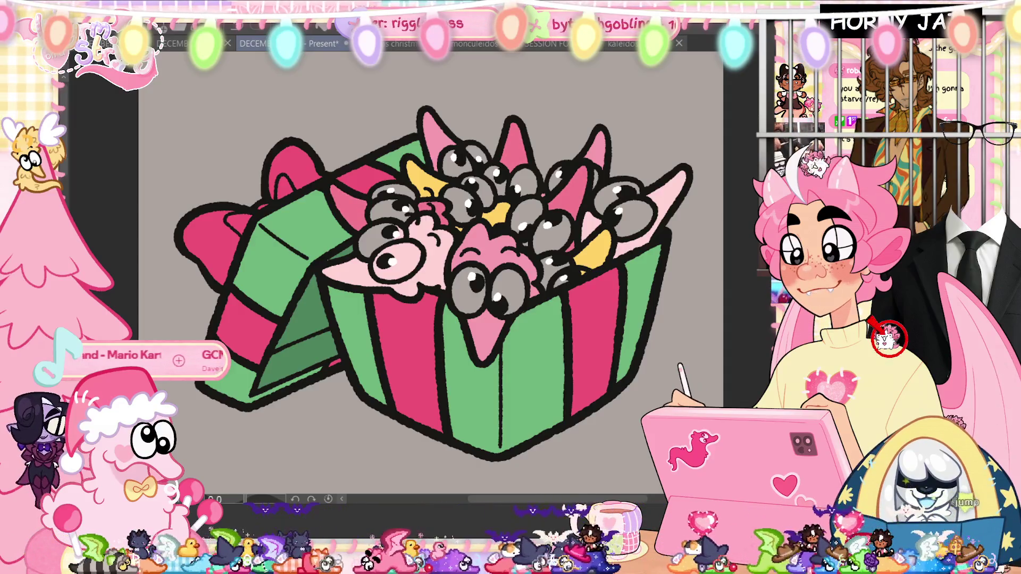
Hue-shift some creature ears toward blue with the Hue/Saturation/Luminosity adjustment
key("ctrl+u")
mouse_move(406, 418)
left_mouse_down()
mouse_move(499, 419)
mouse_move(209, 419)
left_mouse_up()
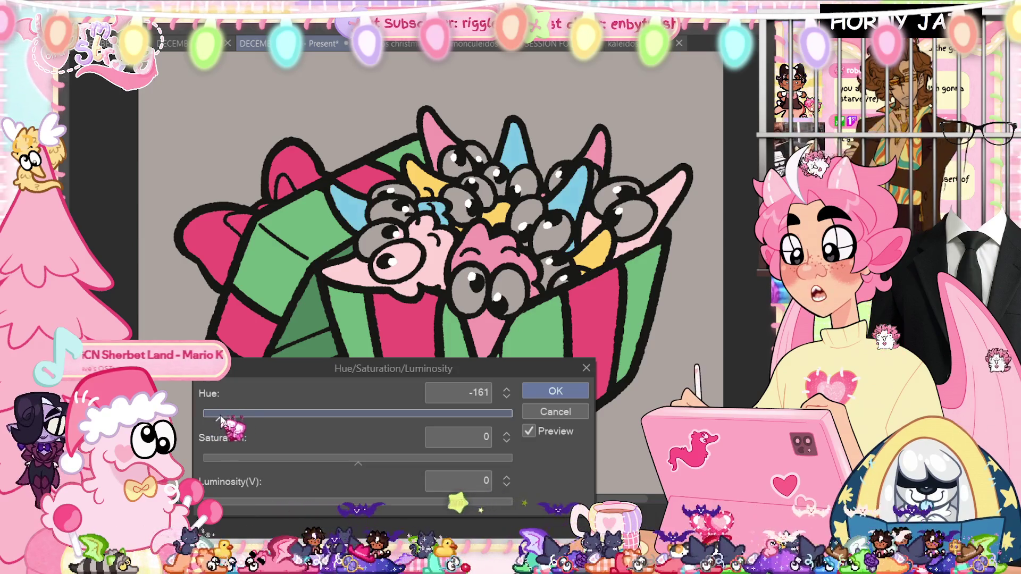
left_click(559, 392)
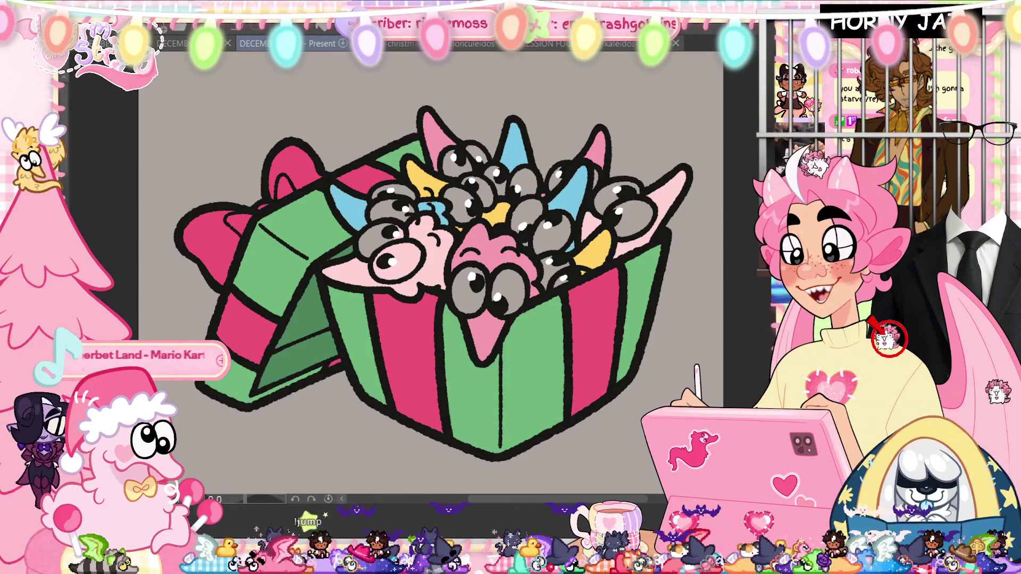
Compare blue and pink ears, keep them pink, then hide the flat colours leaving only lineart
key("ctrl+z")
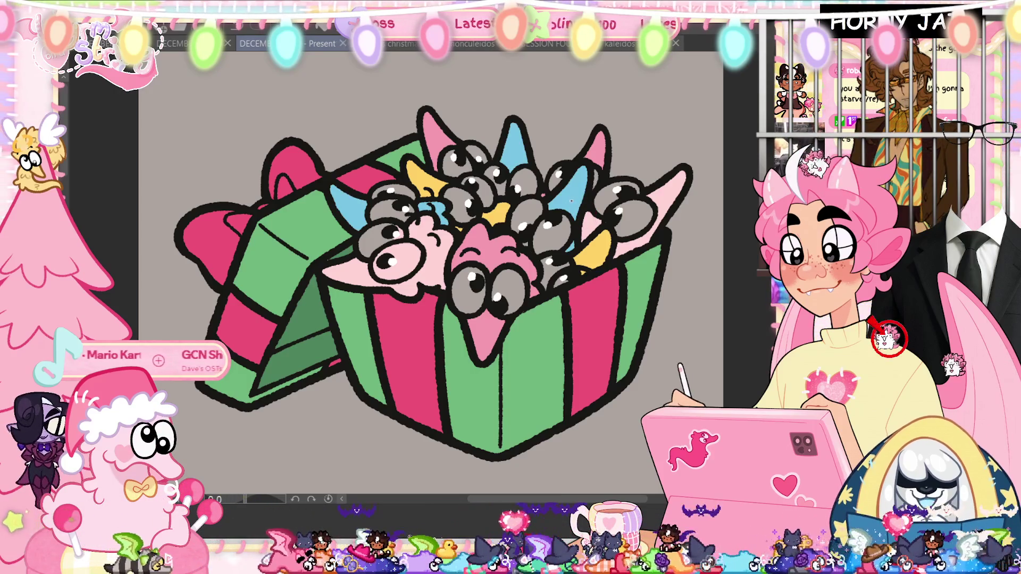
key("ctrl+y")
key("ctrl+z")
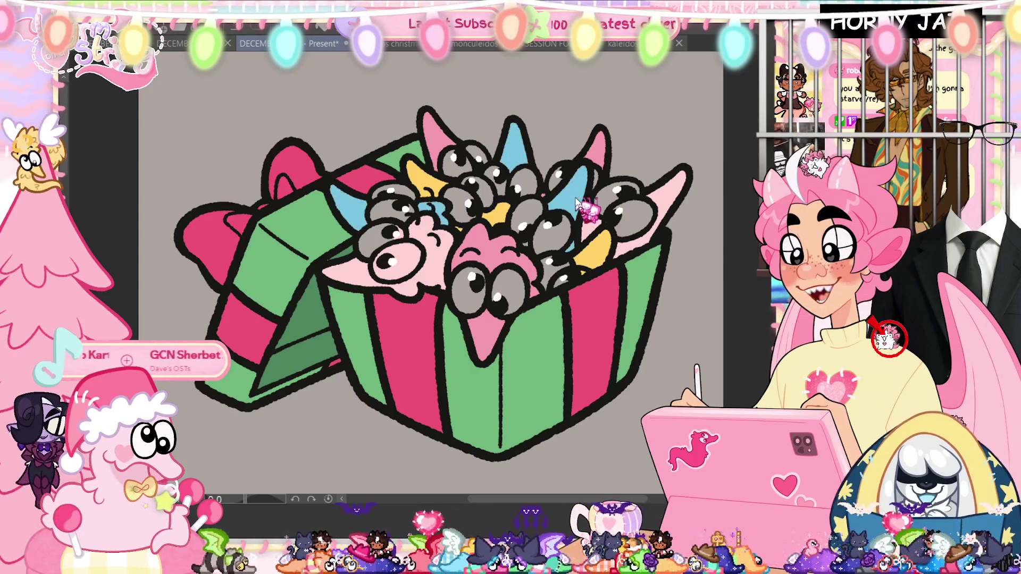
key("ctrl+y")
key("ctrl+z")
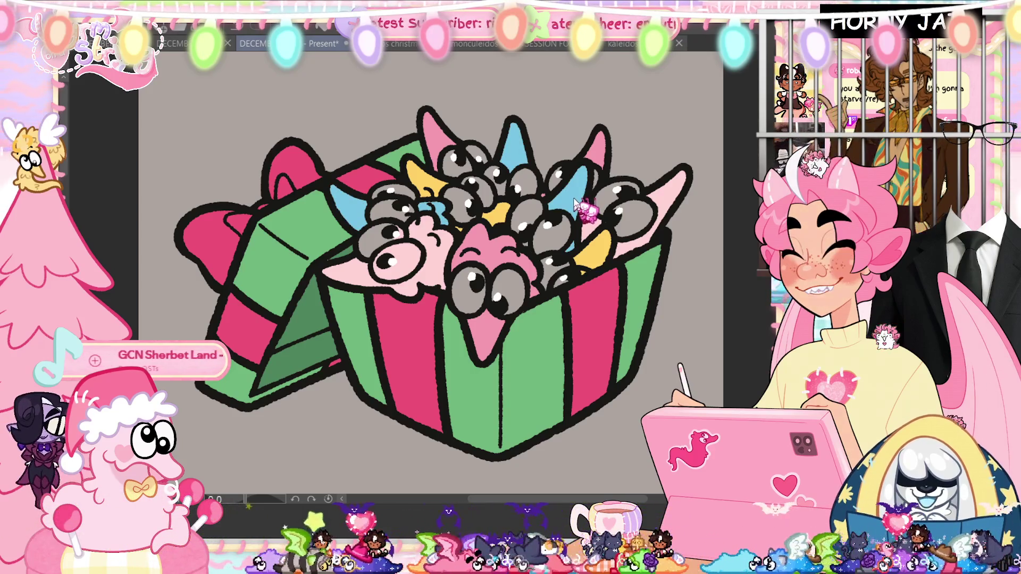
key("ctrl+y")
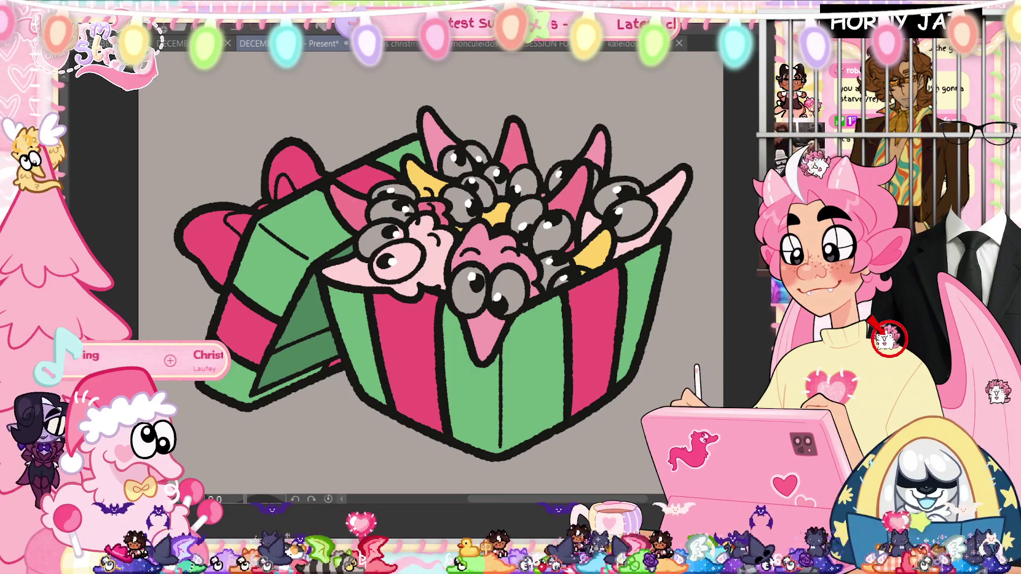
key("ctrl+z")
key("ctrl+z")
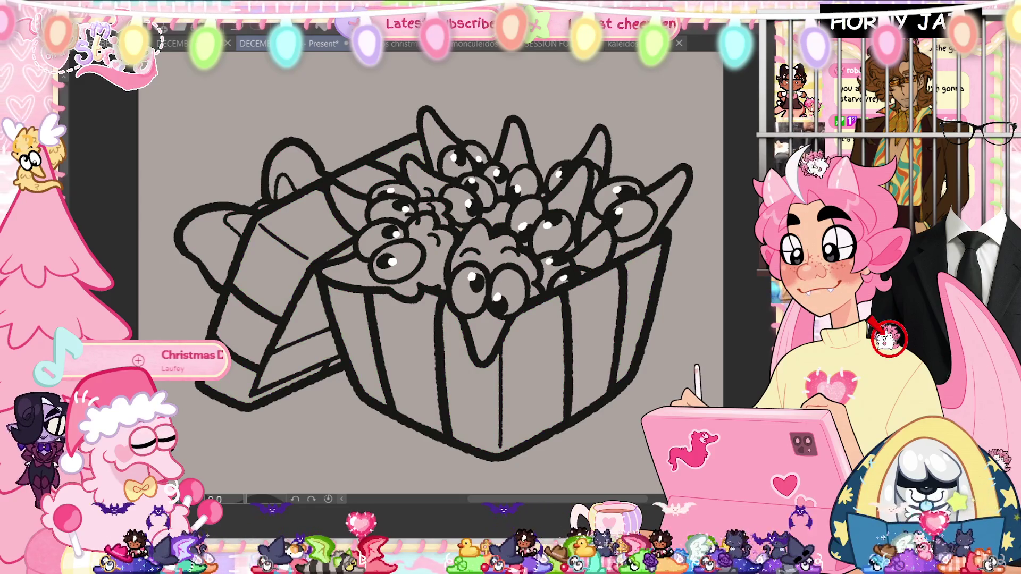
scroll(574, 375, "up", 2)
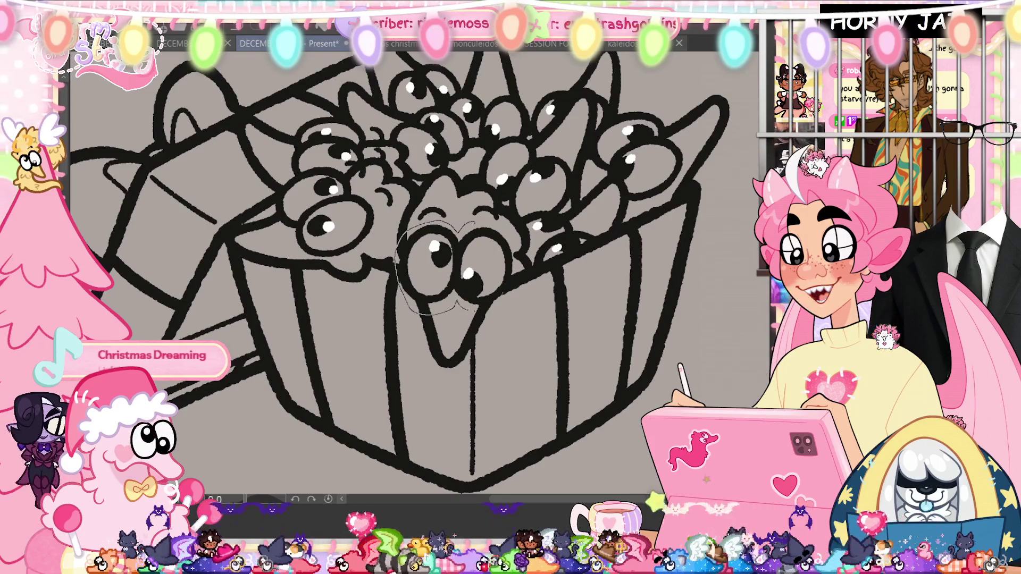
Fill every creature's googly eyes solid white, then fit the whole drawing in view
left_click(454, 264)
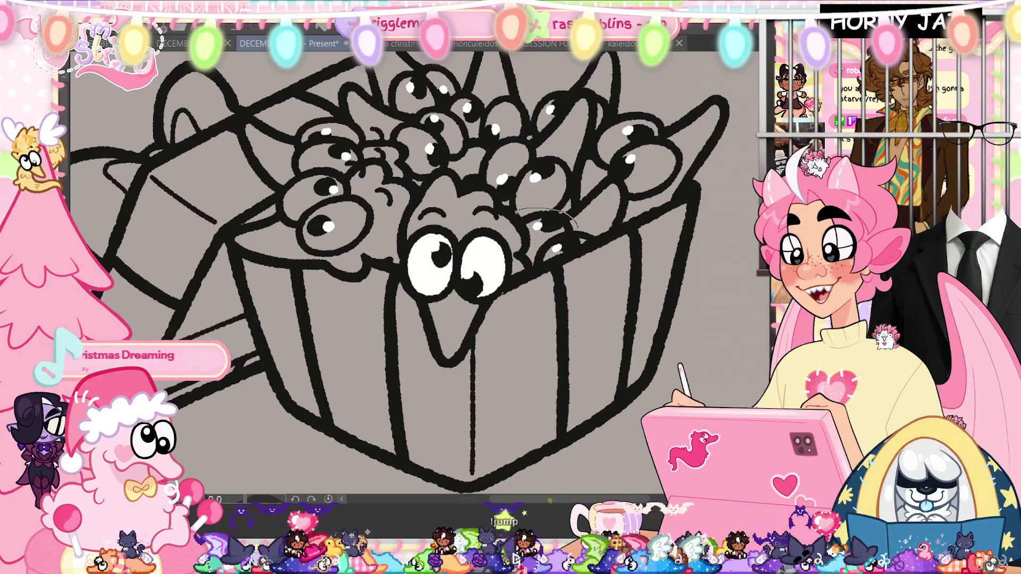
left_click(551, 239)
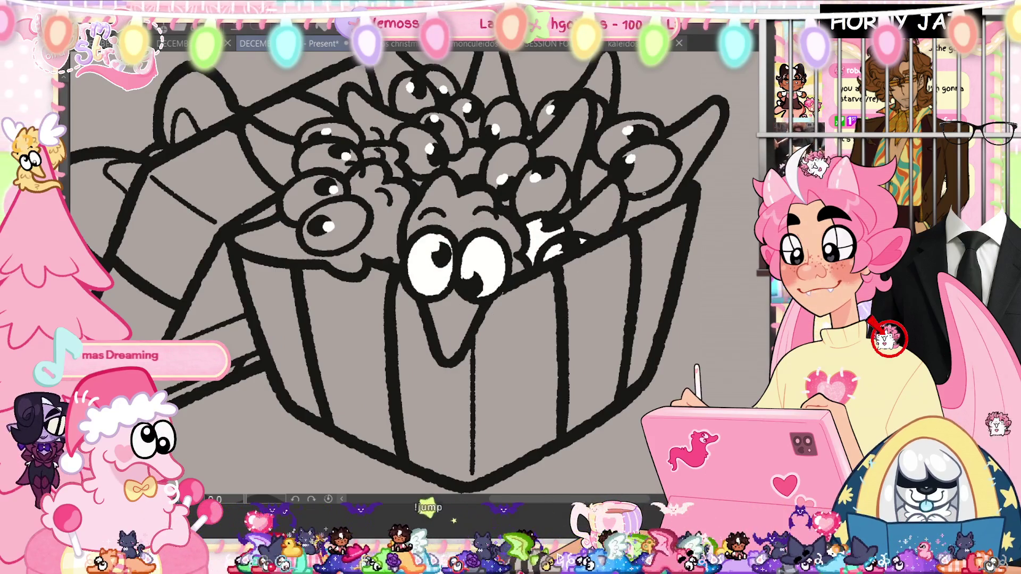
left_click(638, 151)
left_click(599, 112)
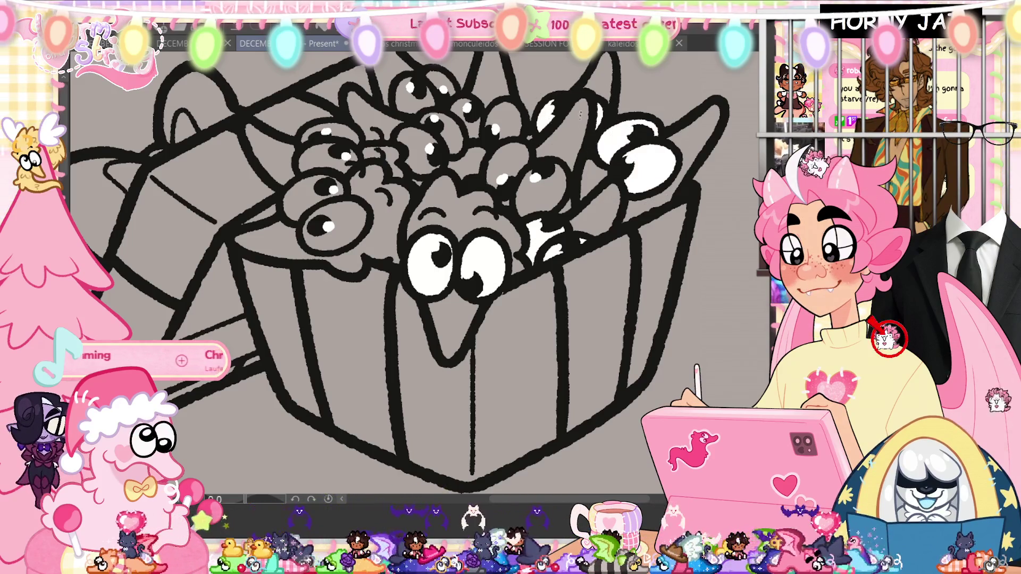
left_click(499, 116)
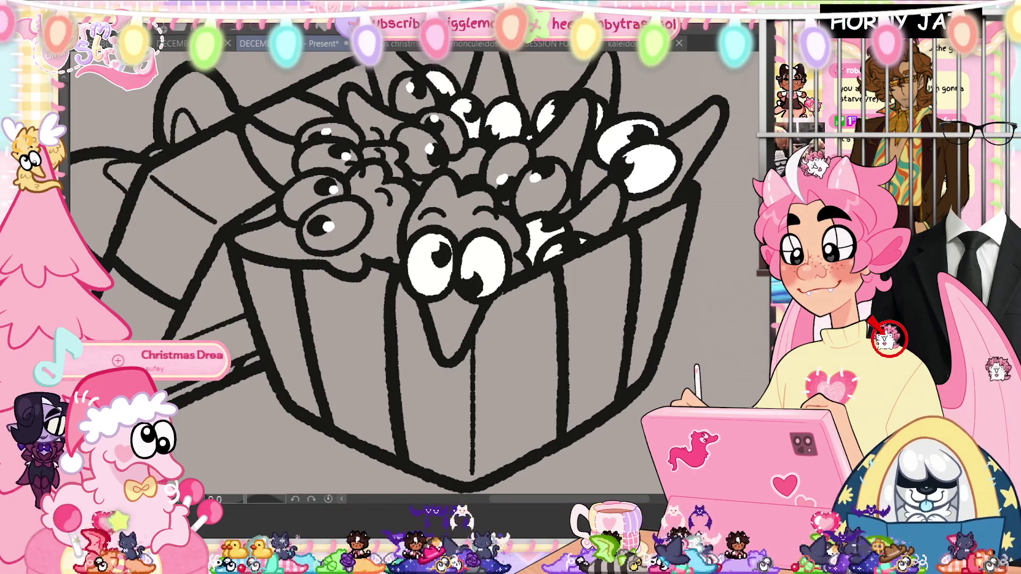
left_click(420, 92)
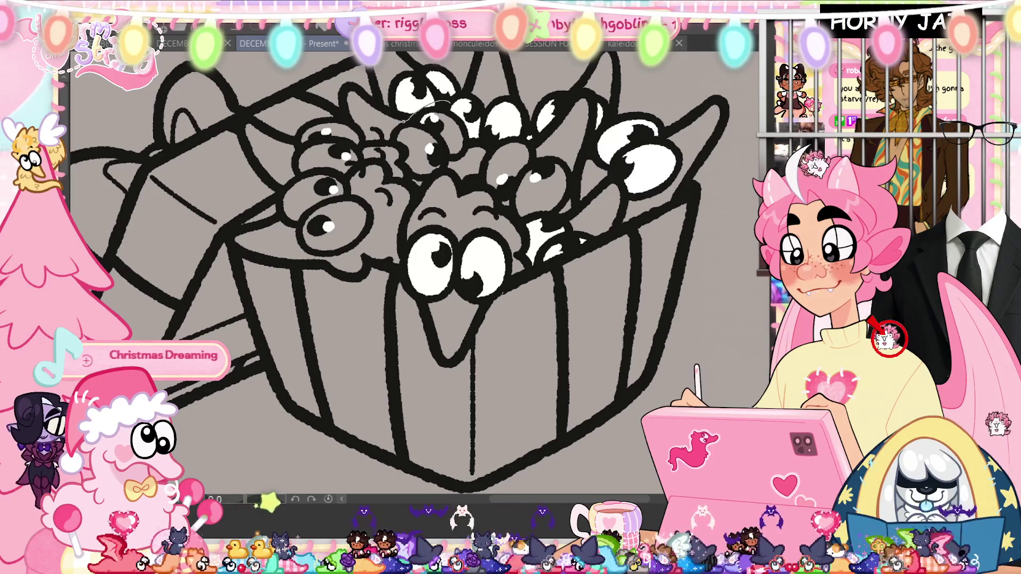
left_click(423, 148)
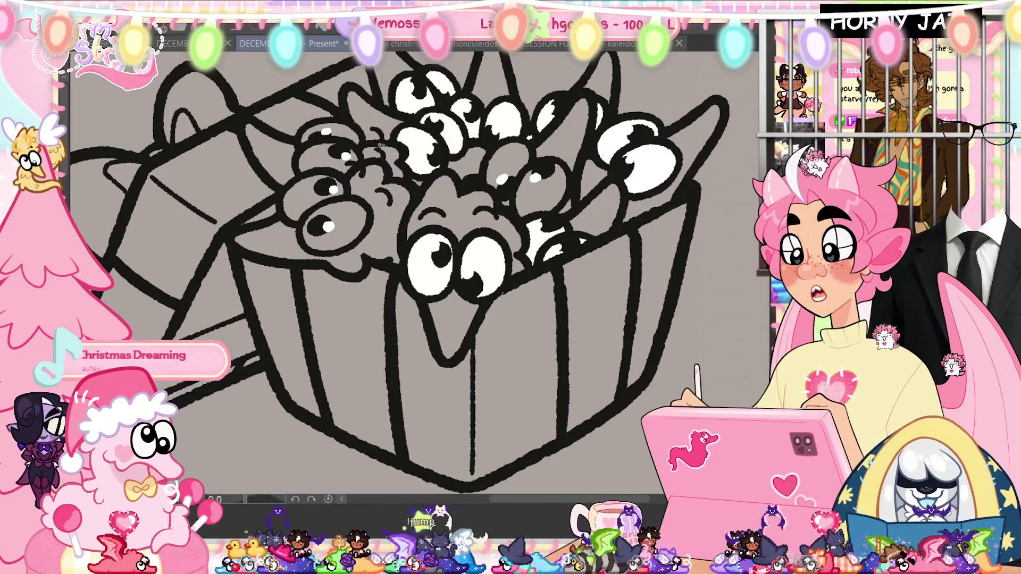
left_click(327, 153)
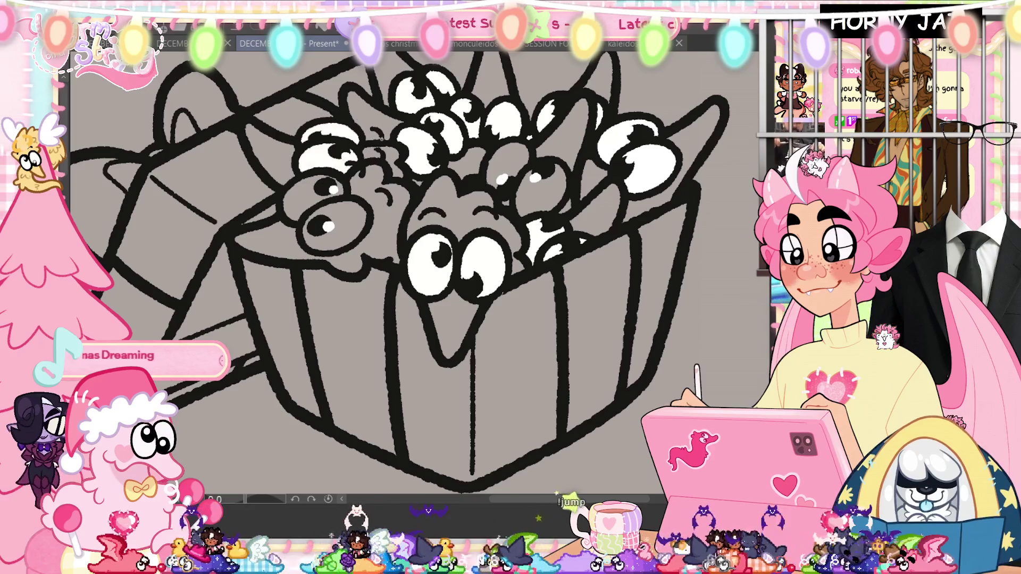
left_click(328, 213)
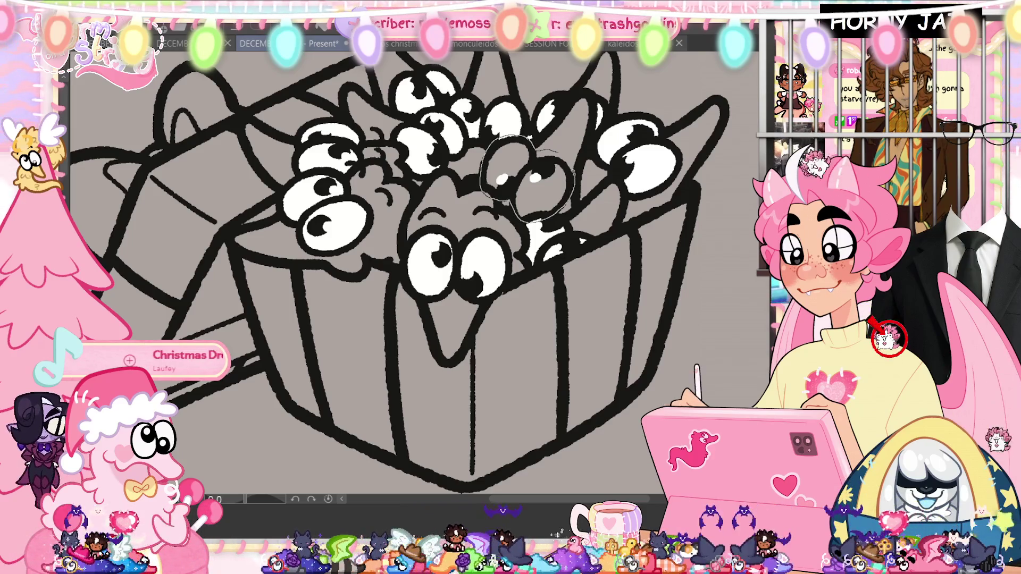
left_click(511, 169)
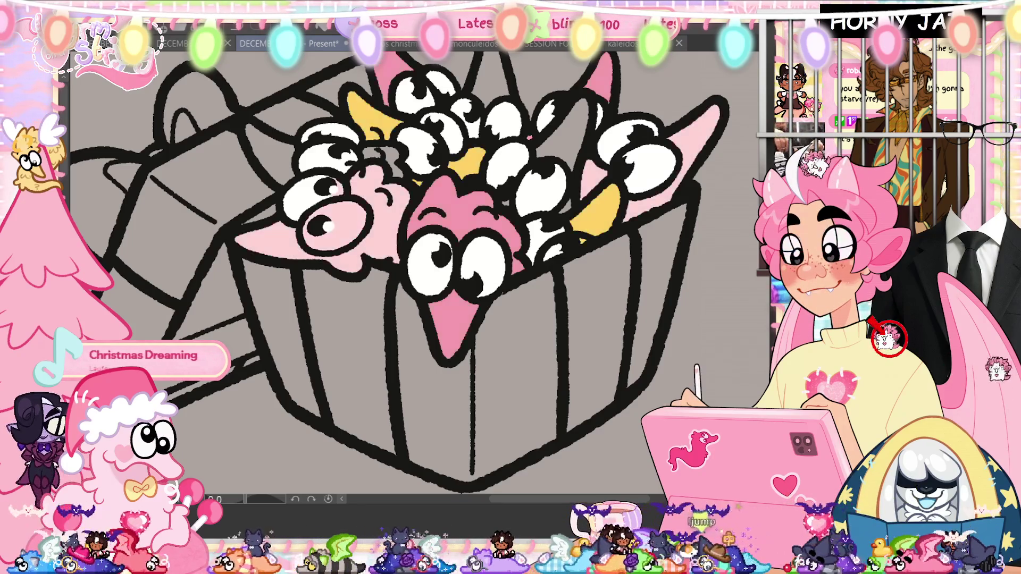
key("ctrl+0")
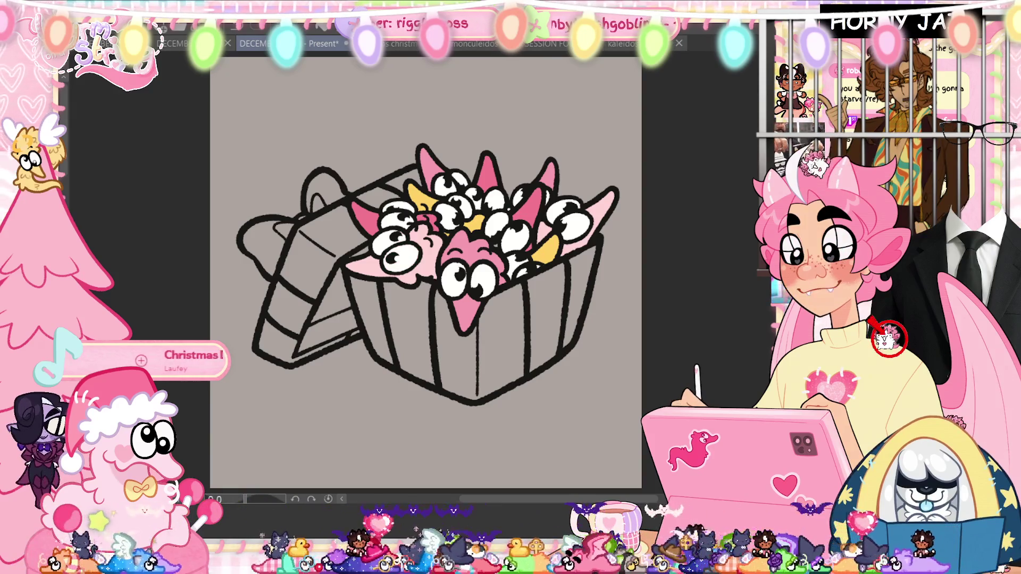
scroll(554, 274, "up", 1)
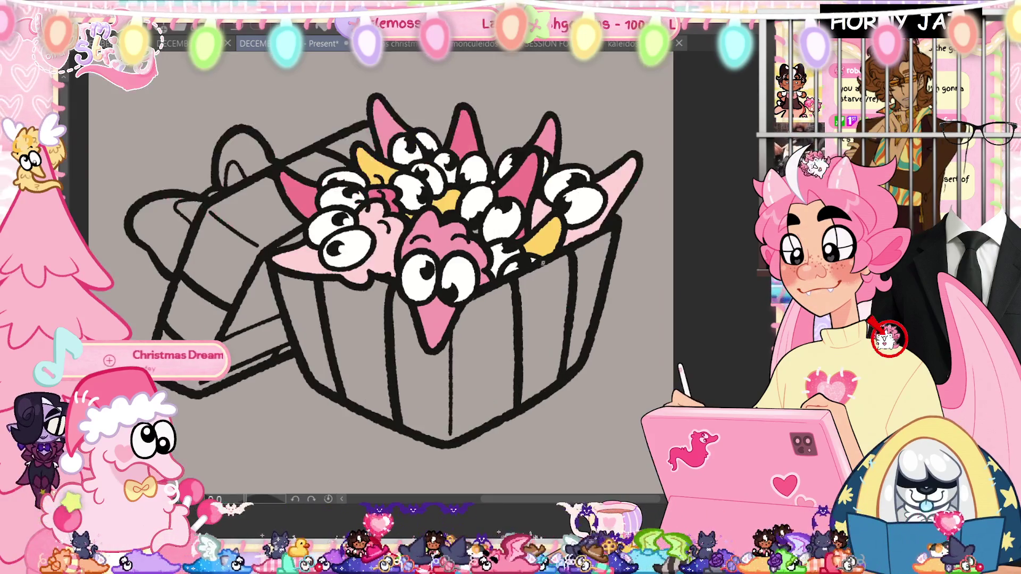
scroll(554, 275, "up", 1)
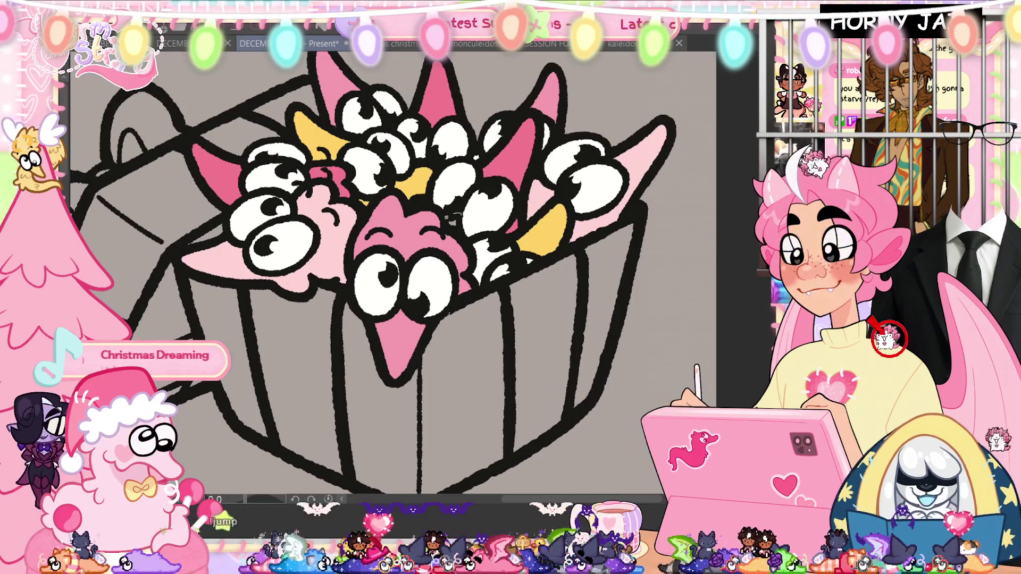
Reveal the box's green and pink colouring and bring up the Hue/Saturation/Luminosity adjustment
left_click_drag(479, 271, 543, 342)
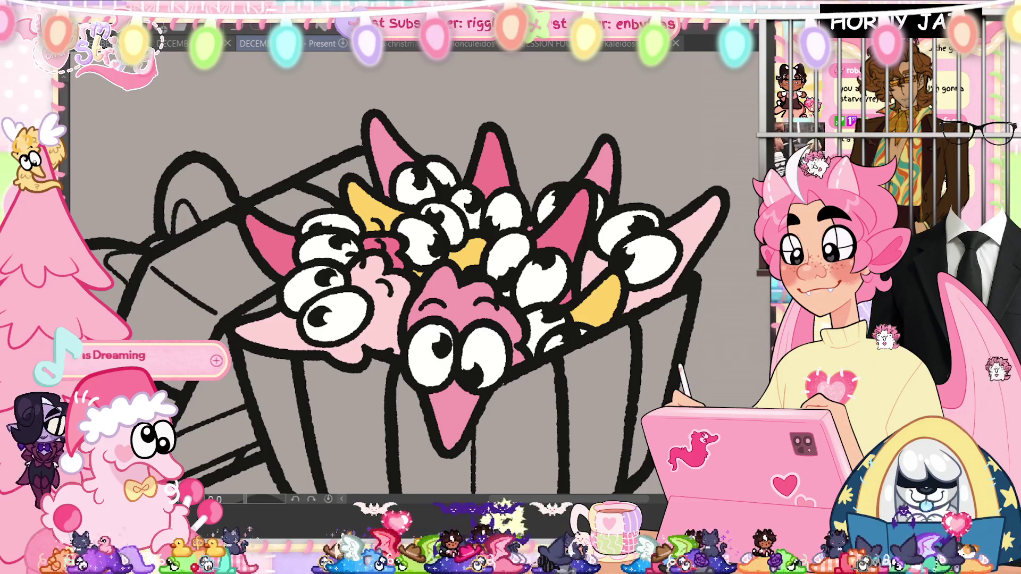
key("ctrl+0")
key("ctrl+z")
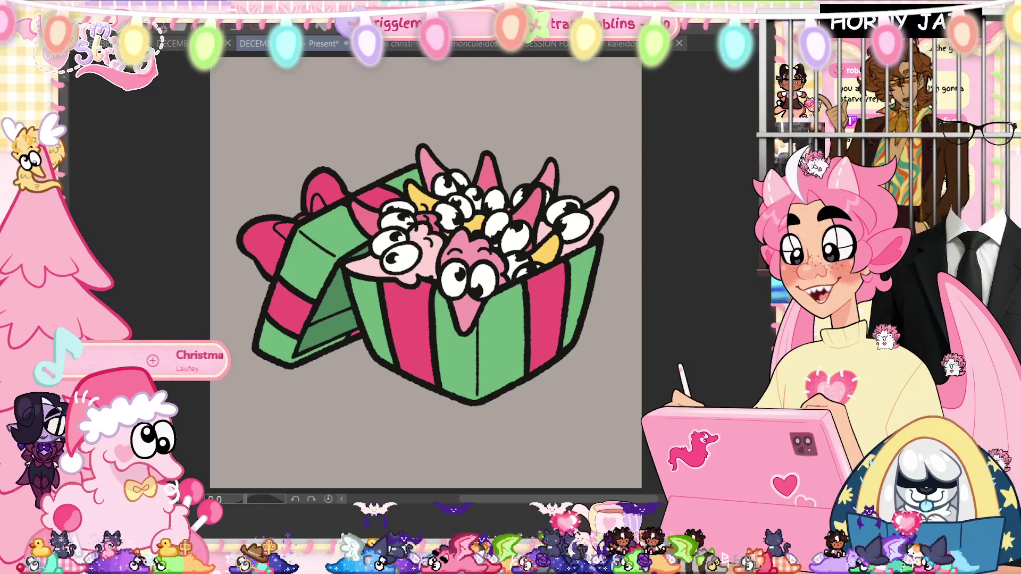
key("ctrl+u")
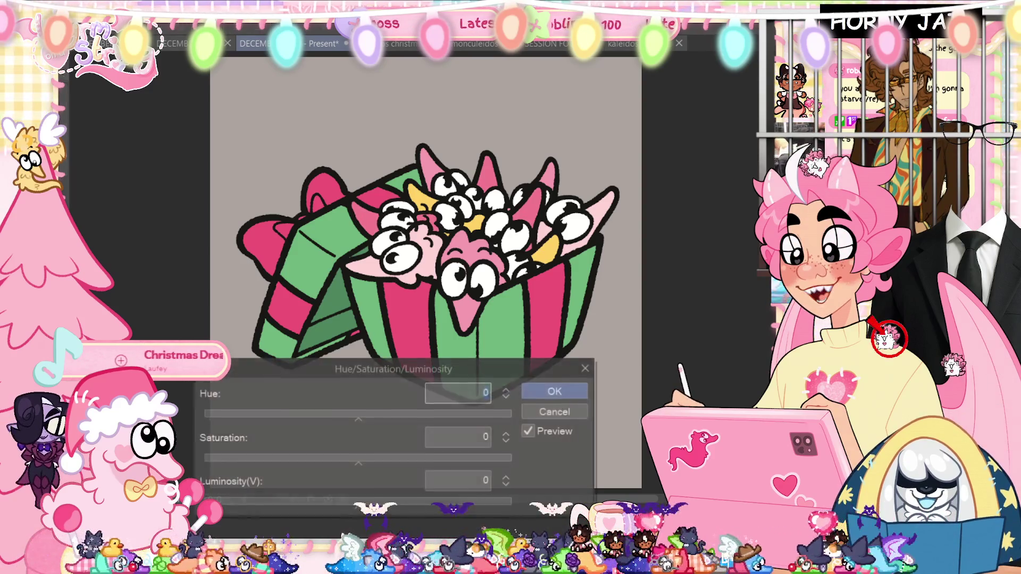
Shift the Hue slider to about -153 so the creatures' pink ears turn blue, then undo it
mouse_move(247, 413)
left_mouse_down()
mouse_move(219, 415)
mouse_move(228, 416)
left_mouse_up()
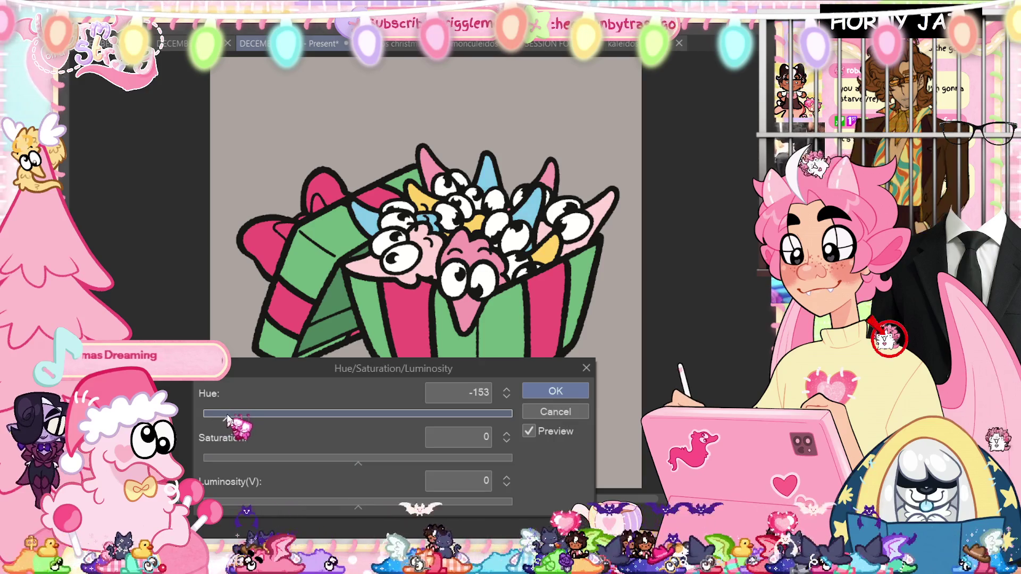
left_click(556, 392)
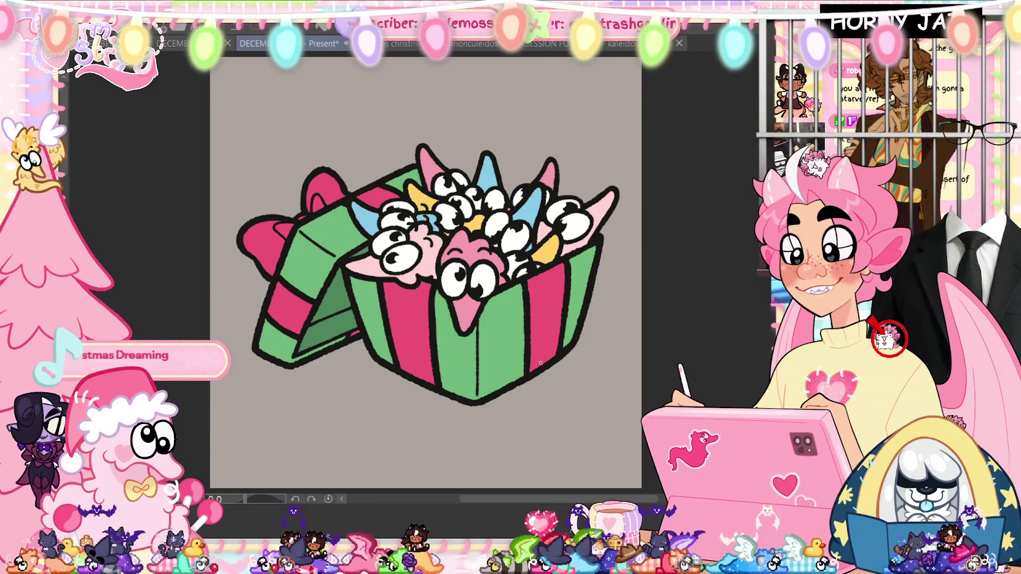
key("ctrl+z")
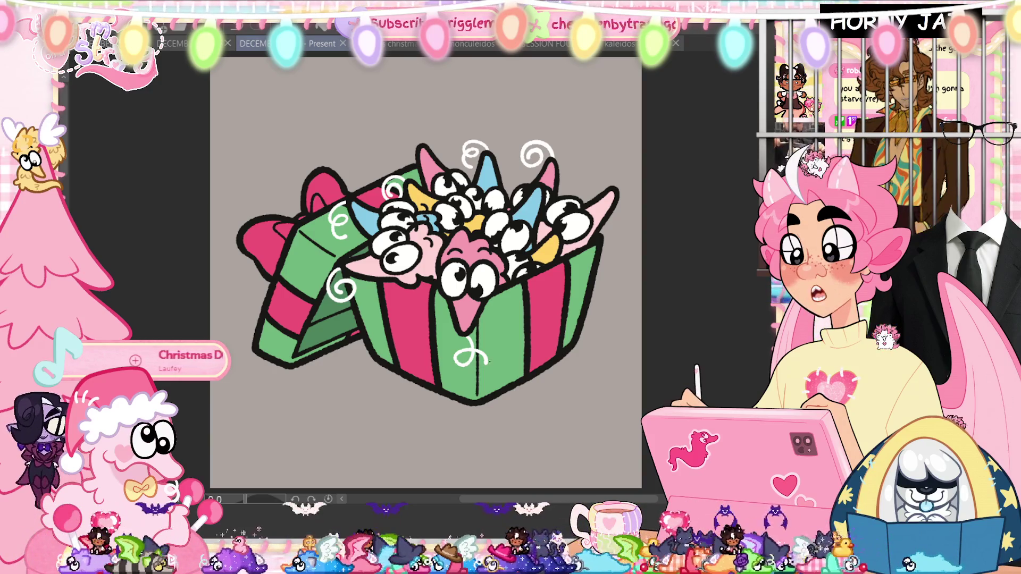
Switch to the nutcracker character document after drawing the white swirls
key("ctrl+Tab")
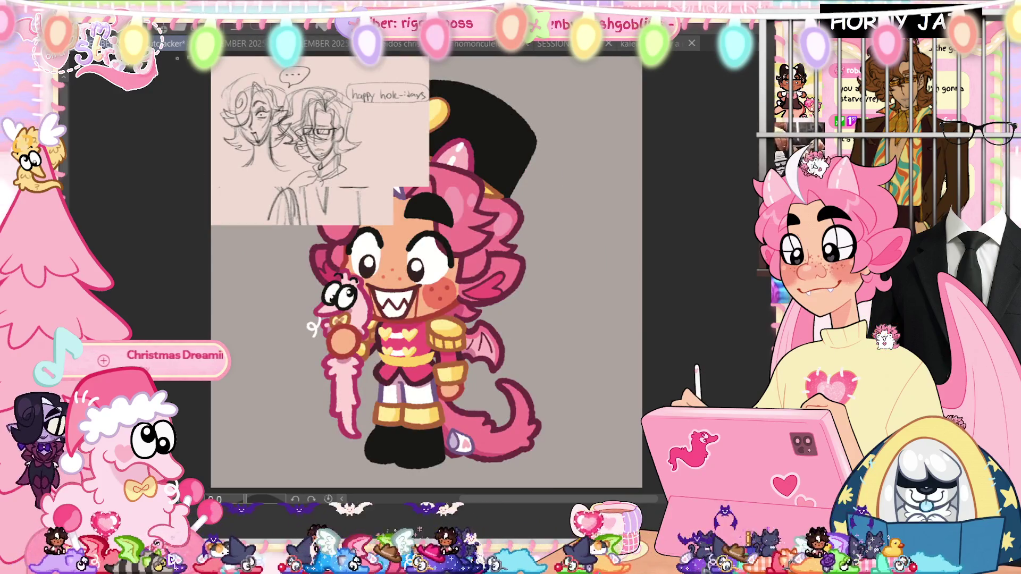
Cycle through the Stocking and nutcracker documents, land on the DECEMBER - Present tab and zoom in
key("ctrl+Tab")
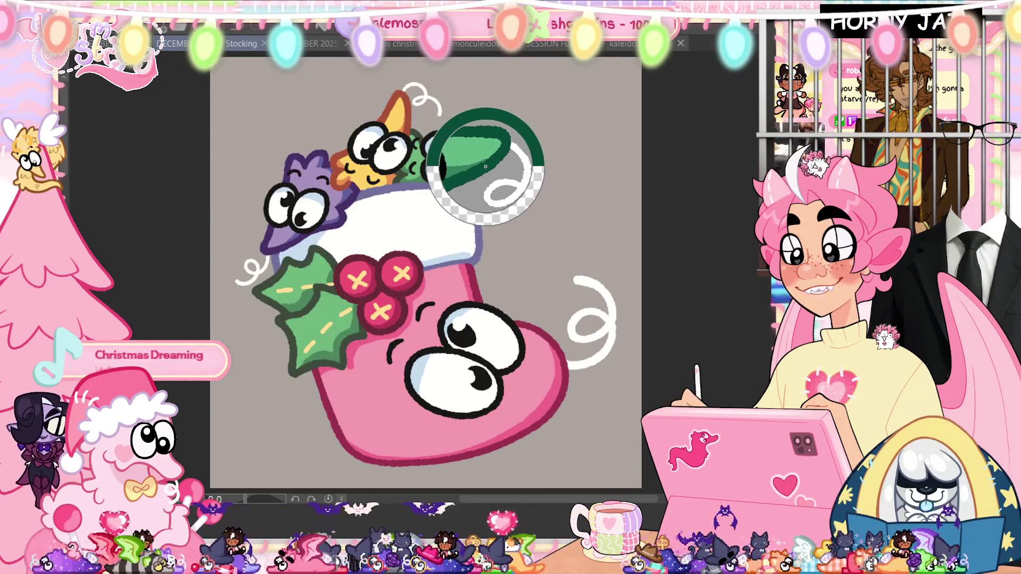
left_click(320, 47)
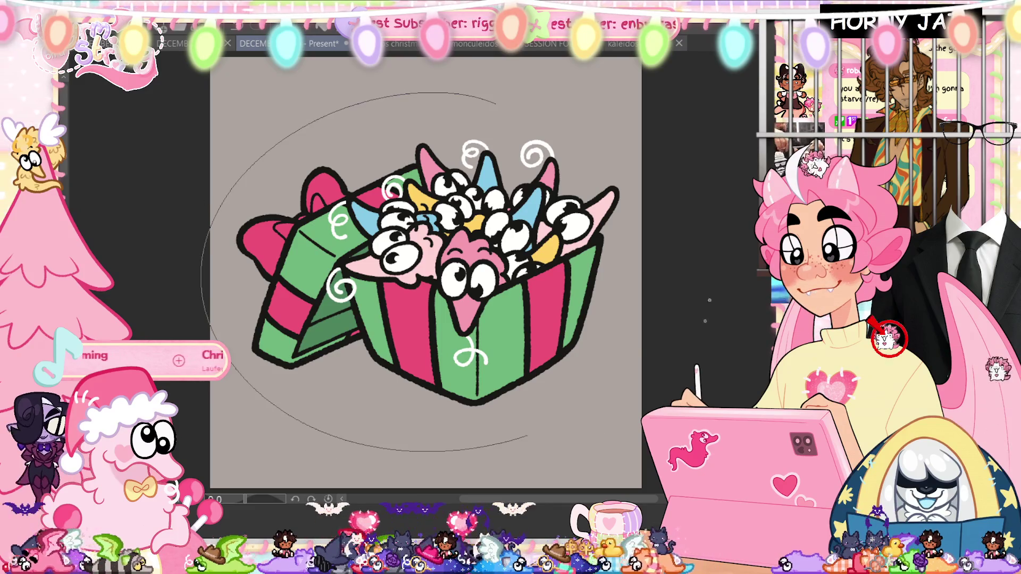
key("ctrl+Tab")
key("ctrl+Tab")
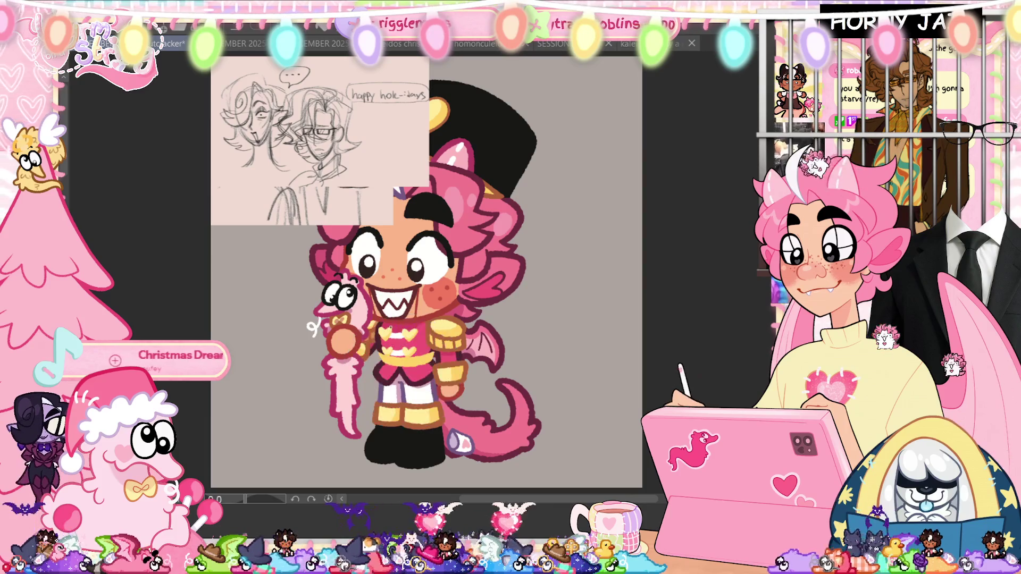
key("ctrl+Tab")
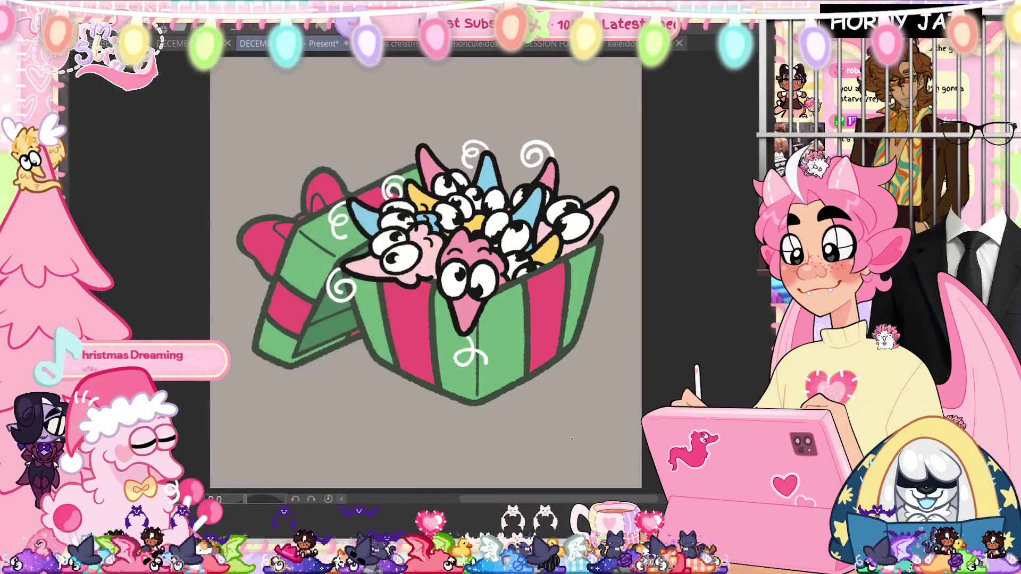
key("ctrl+plus")
scroll(556, 363, "up", 2)
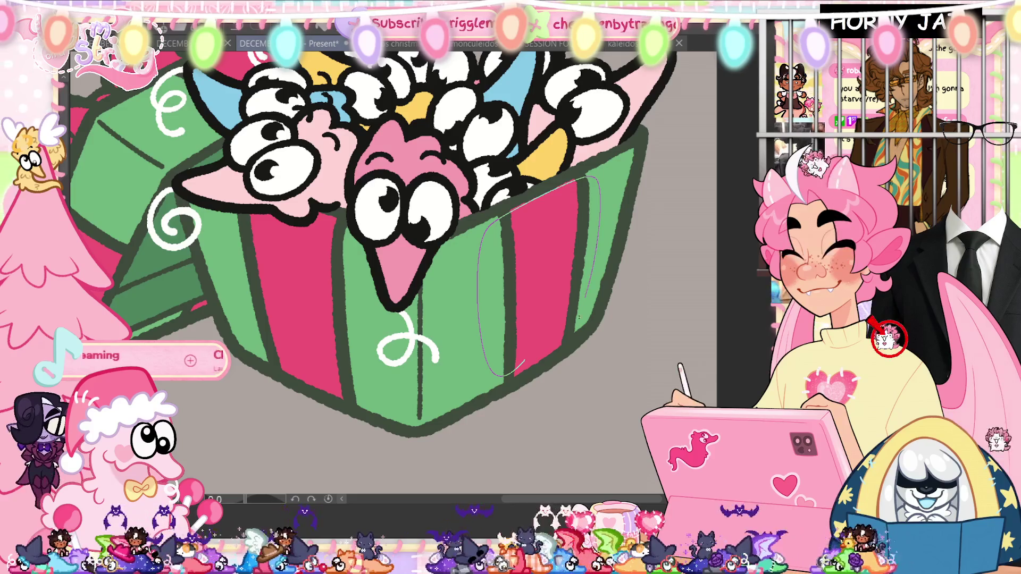
Lasso-fill dark maroon shading along the left edge of the pink stripe, undoing a stray stroke
mouse_move(485, 228)
left_mouse_down()
mouse_move(532, 359)
mouse_move(501, 223)
left_mouse_up()
key("ctrl+z")
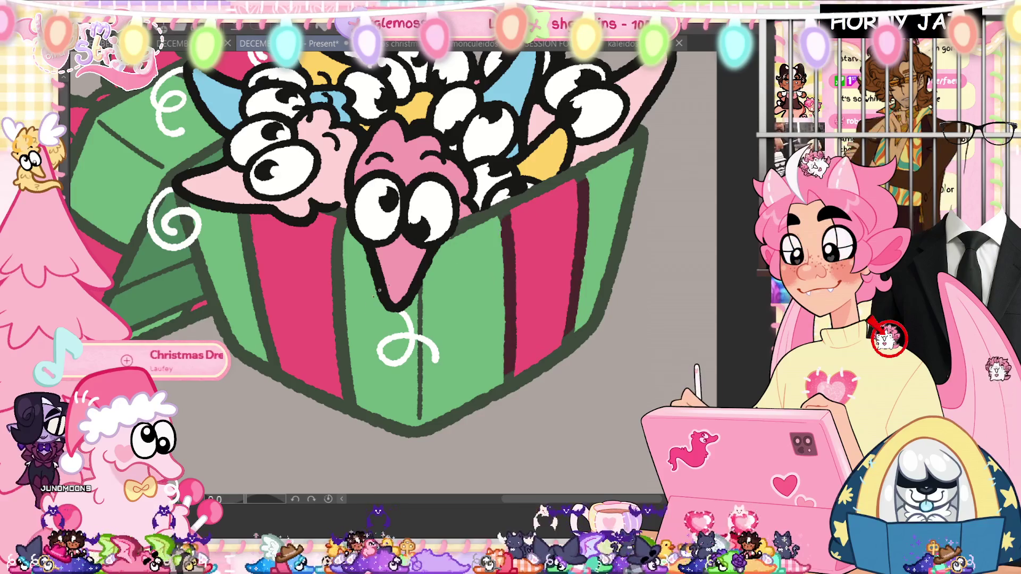
left_click_drag(272, 364, 231, 208)
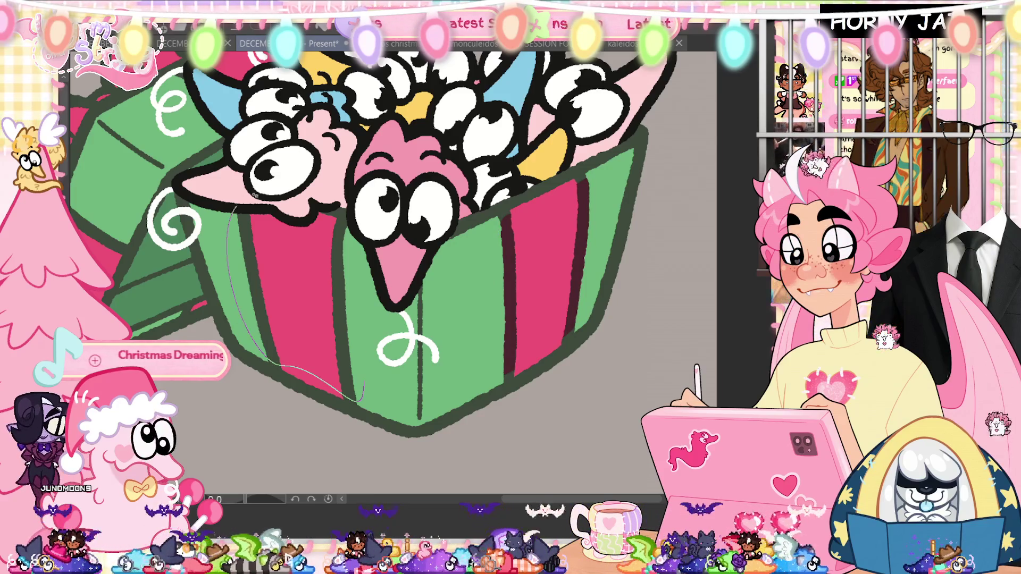
left_click_drag(363, 385, 360, 399)
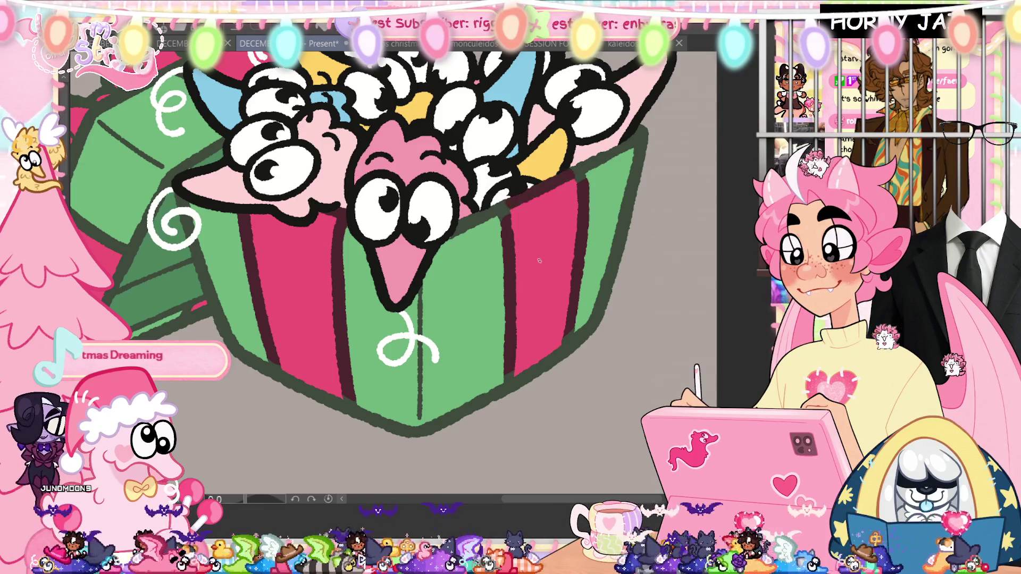
Pan and zoom around the bow and box front to inspect the shading, then fit the present in view
left_click_drag(558, 356, 757, 427)
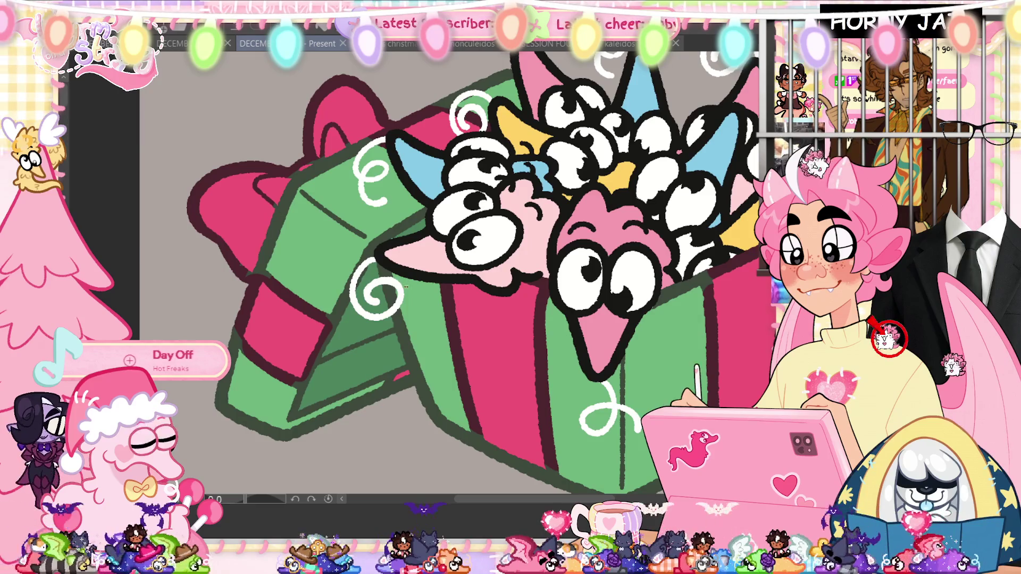
left_click_drag(302, 160, 327, 190)
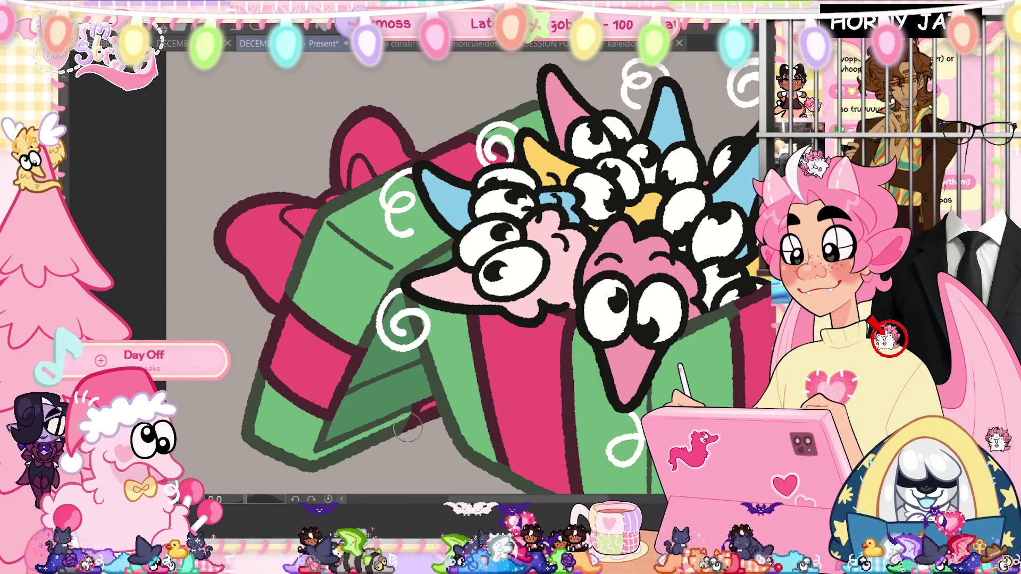
left_click_drag(556, 418, 328, 359)
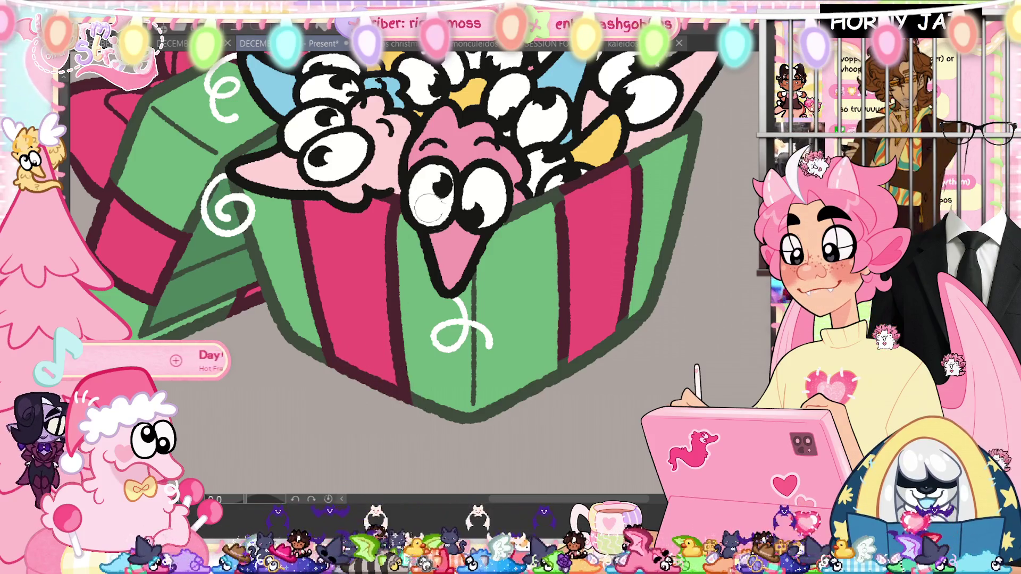
scroll(415, 335, "down", 2)
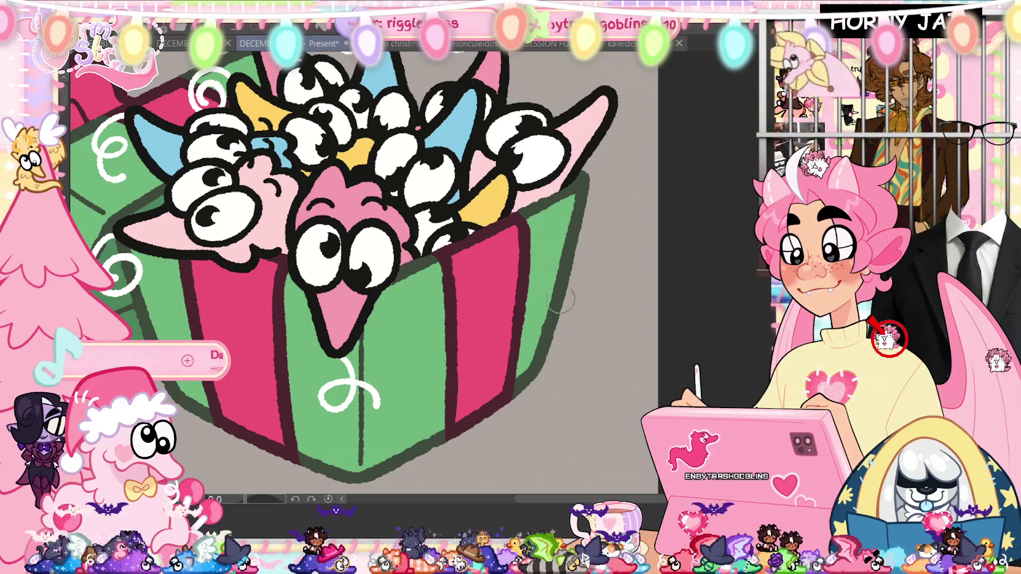
key("ctrl+minus")
key("ctrl+minus")
key("ctrl+minus")
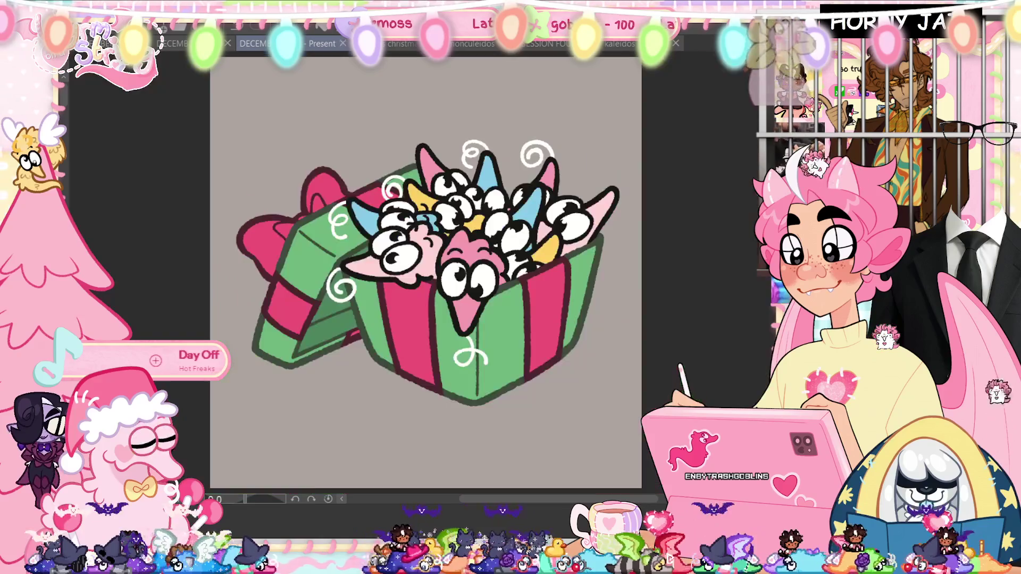
Switch to the nutcracker drawing and sample a colour from it with the eyedropper
key("ctrl+Tab")
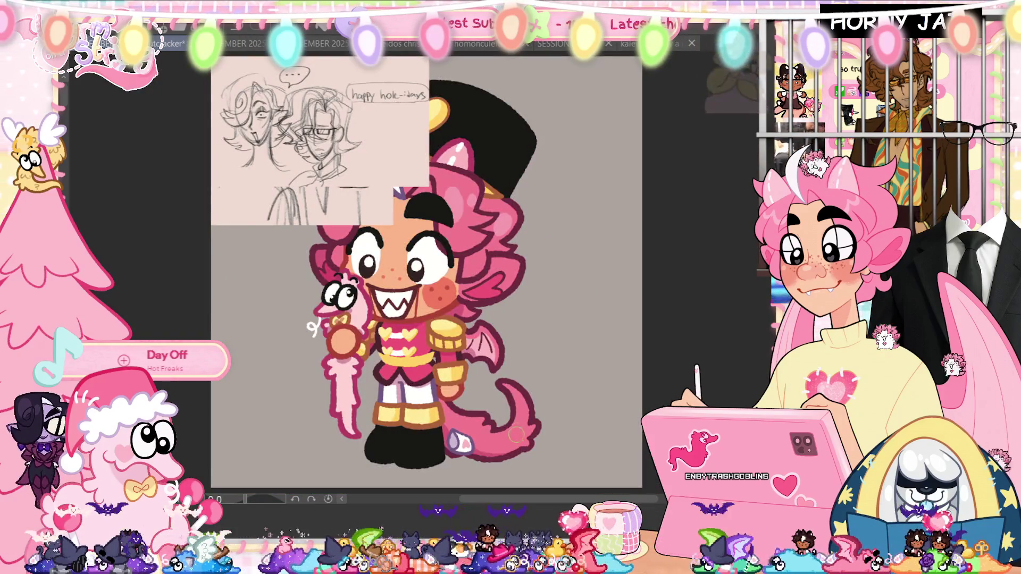
left_click(312, 46)
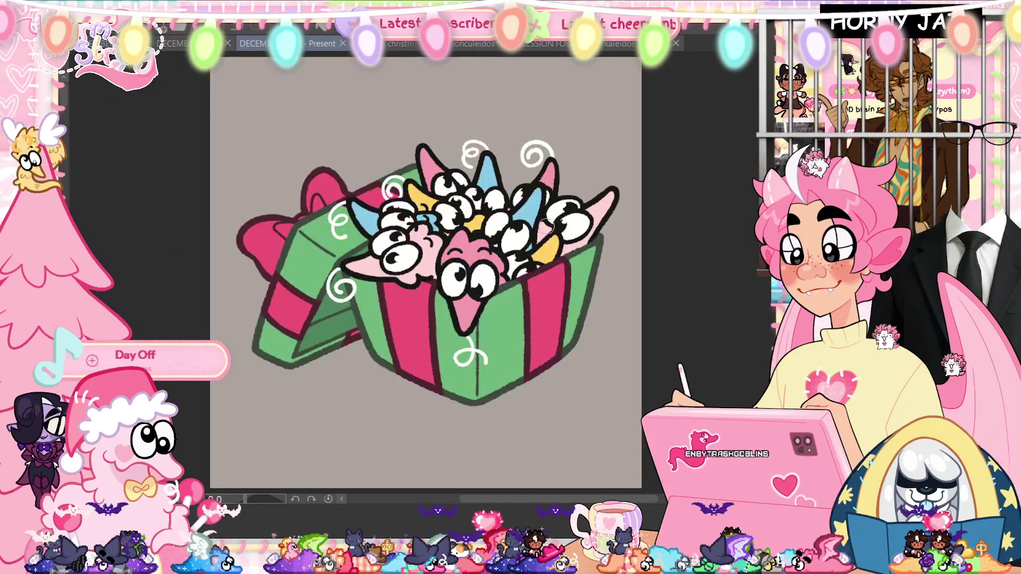
key("ctrl+Tab")
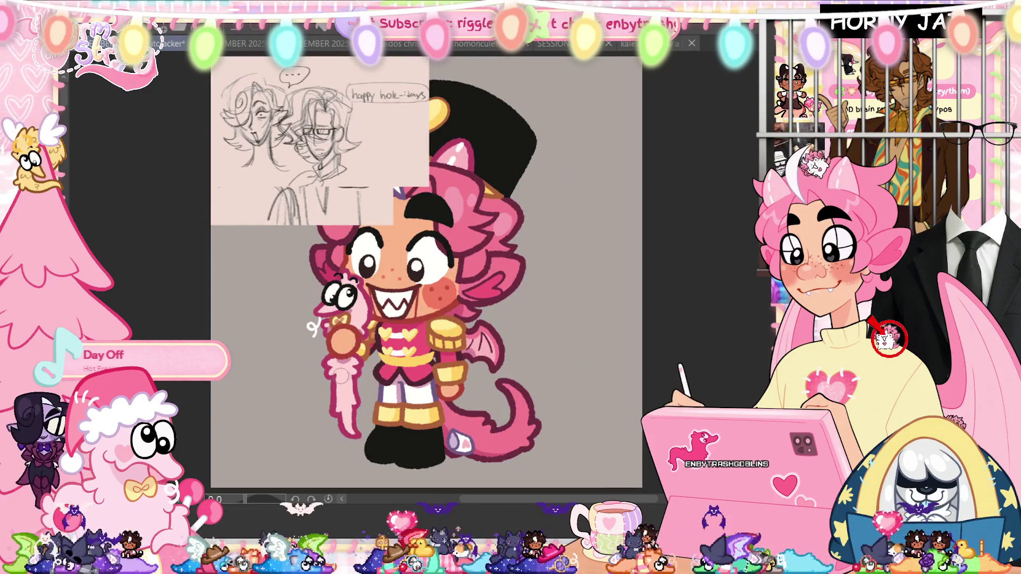
left_click(332, 391, "alt")
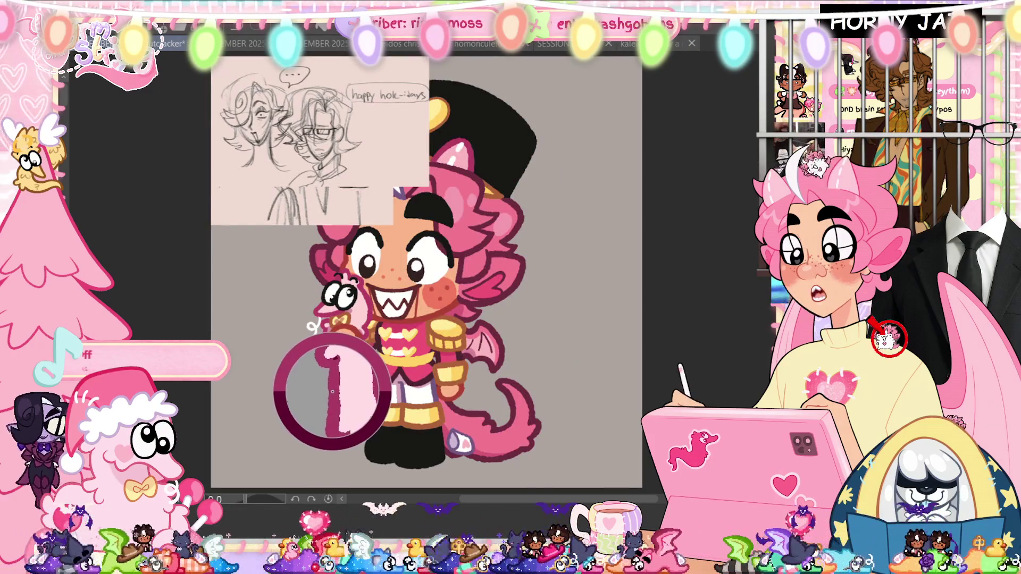
scroll(332, 389, "up", 3)
scroll(337, 376, "up", 4)
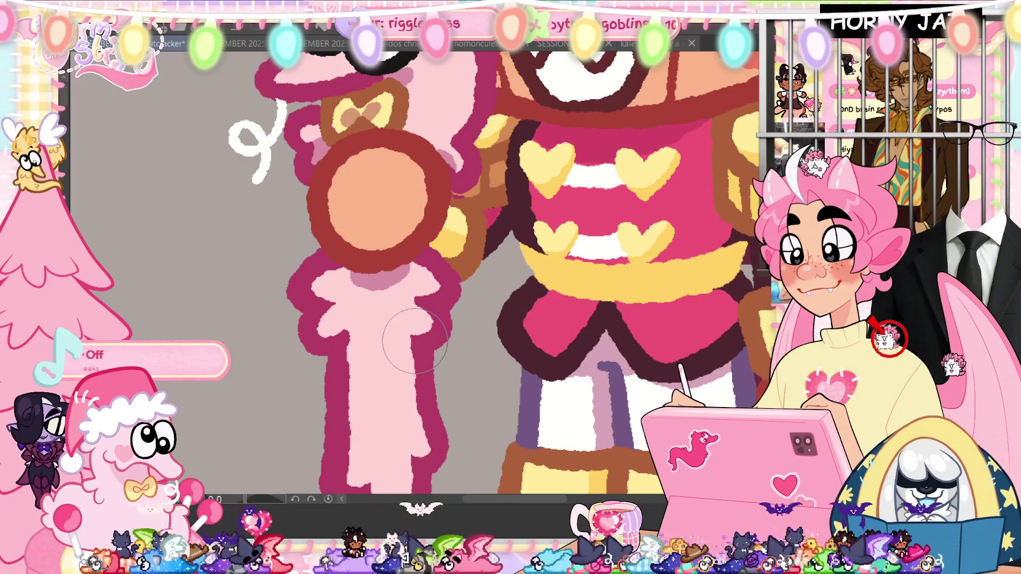
Return to the DECEMBER - Present gift box drawing and zoom in on it
key("ctrl+0")
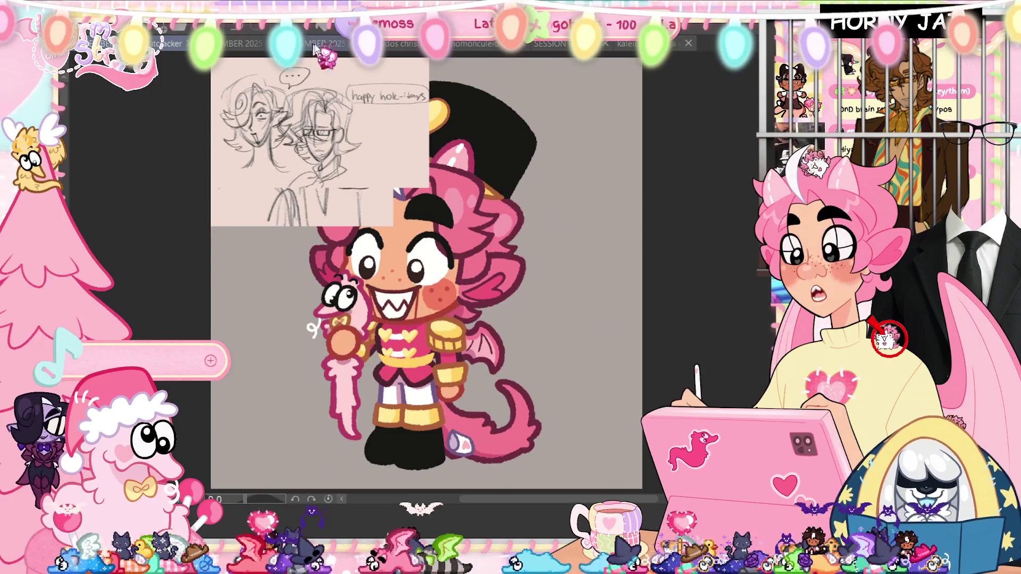
left_click(316, 50)
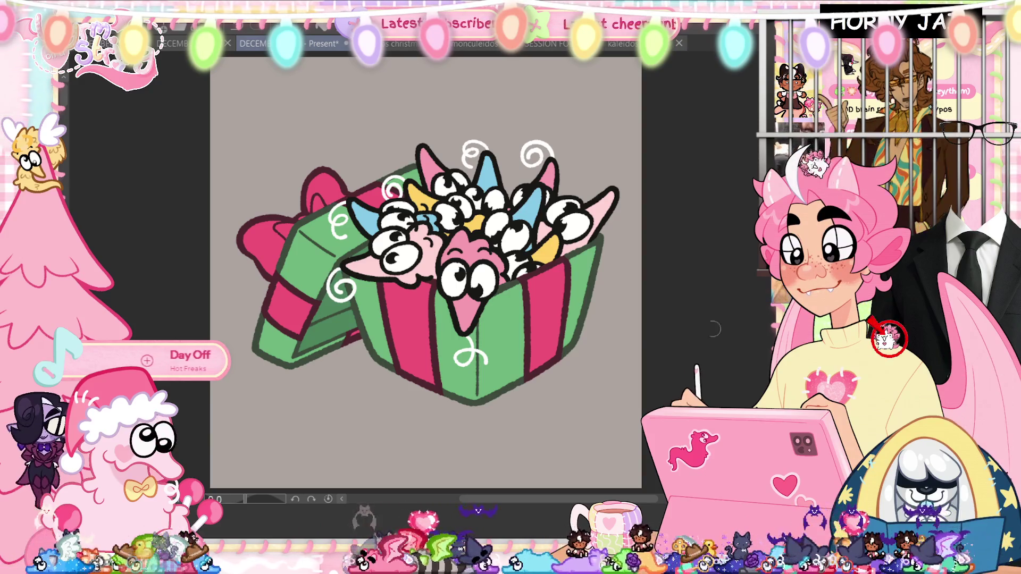
key("ctrl+plus")
key("ctrl+plus")
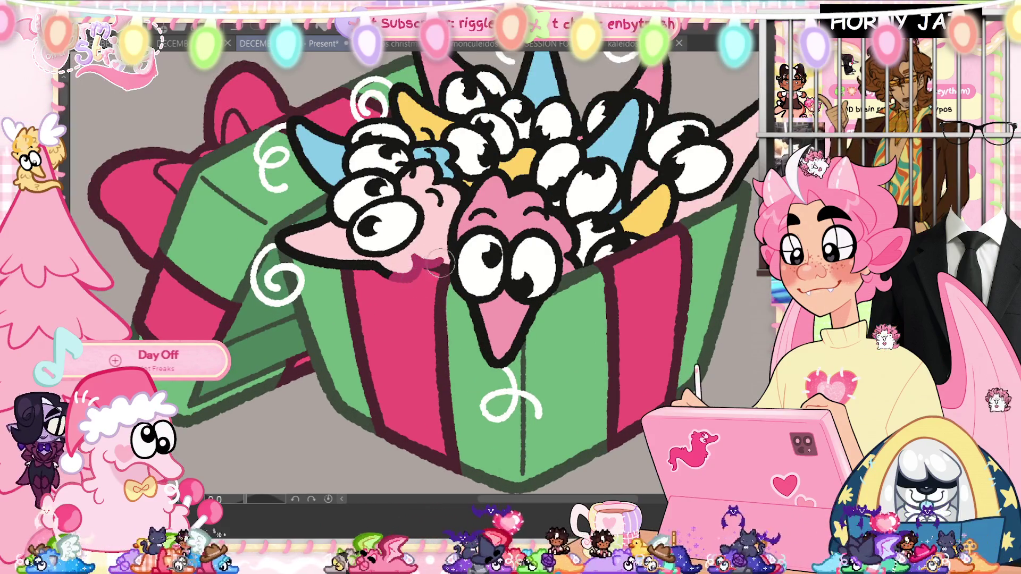
Rotate the canvas onto the box front, eyedrop the stripe pink and shade the stripe's lower edge
left_click_drag(461, 285, 434, 374)
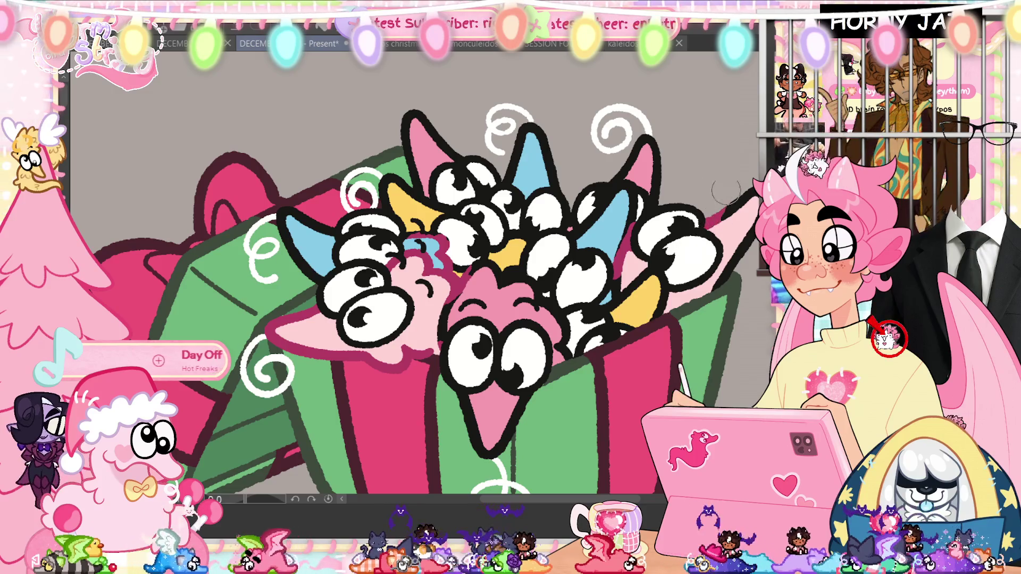
scroll(577, 399, "up", 3)
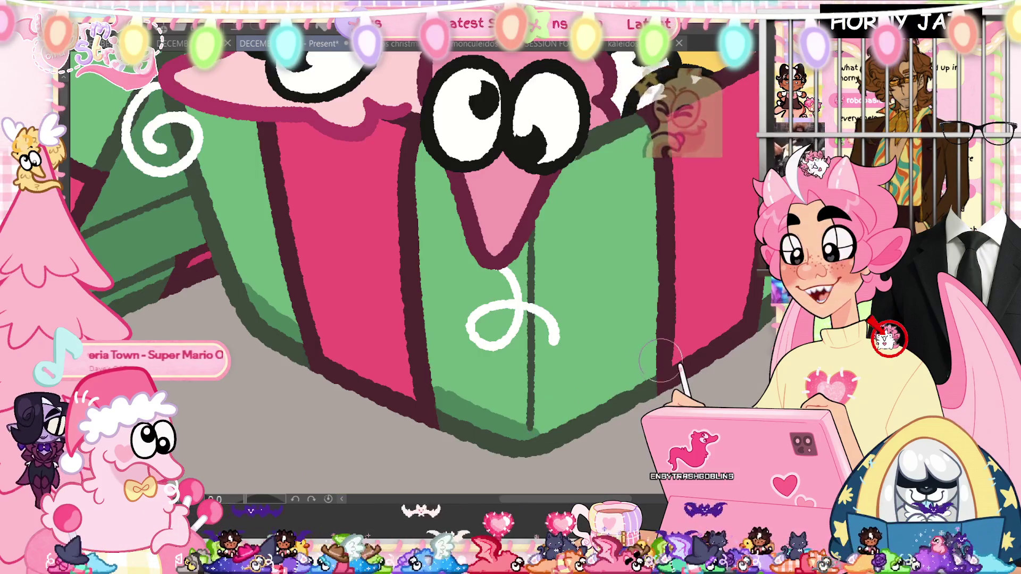
left_click_drag(577, 399, 369, 495)
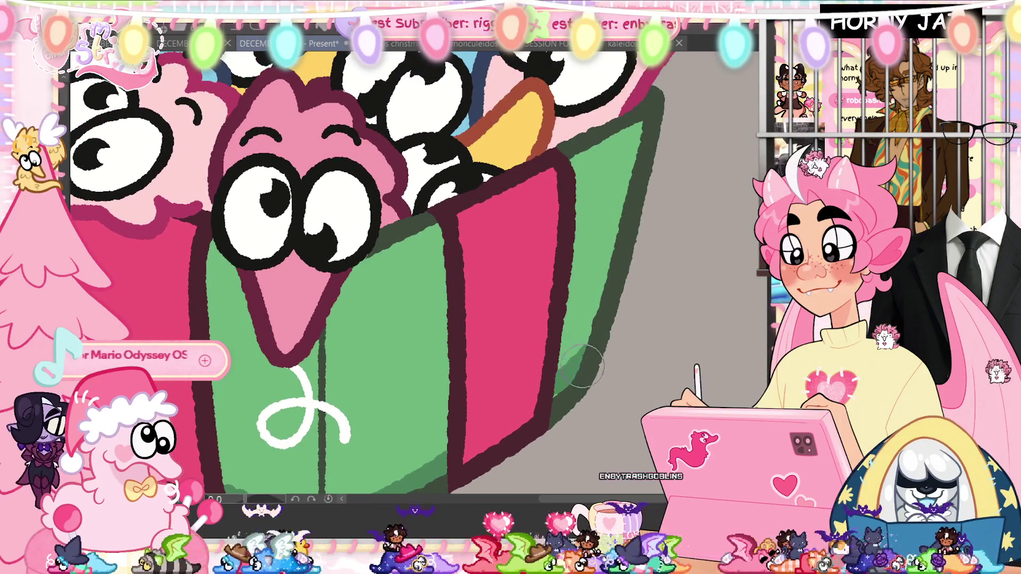
left_click_drag(483, 382, 315, 286)
left_click(315, 286, "alt")
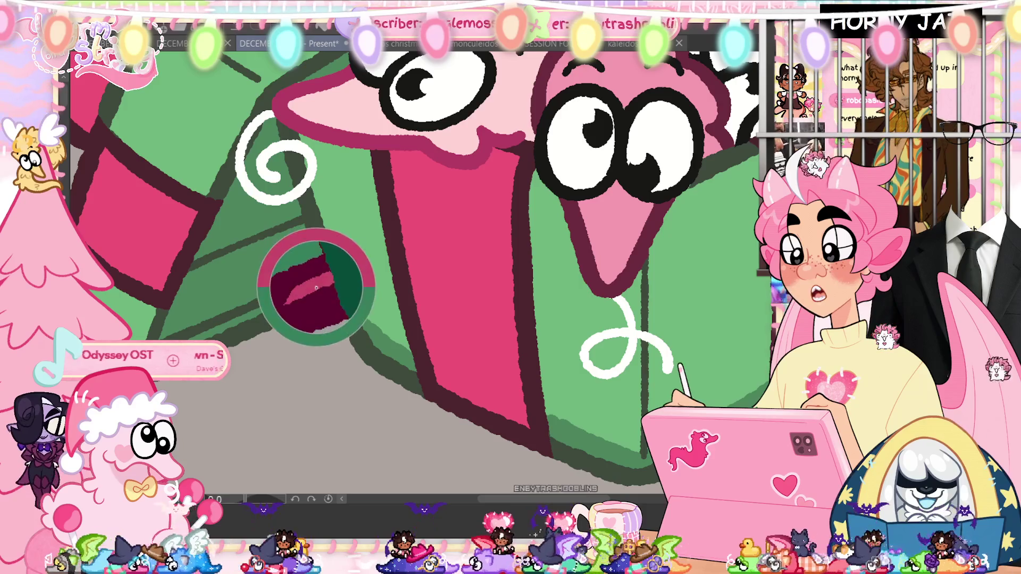
left_click_drag(445, 384, 527, 424)
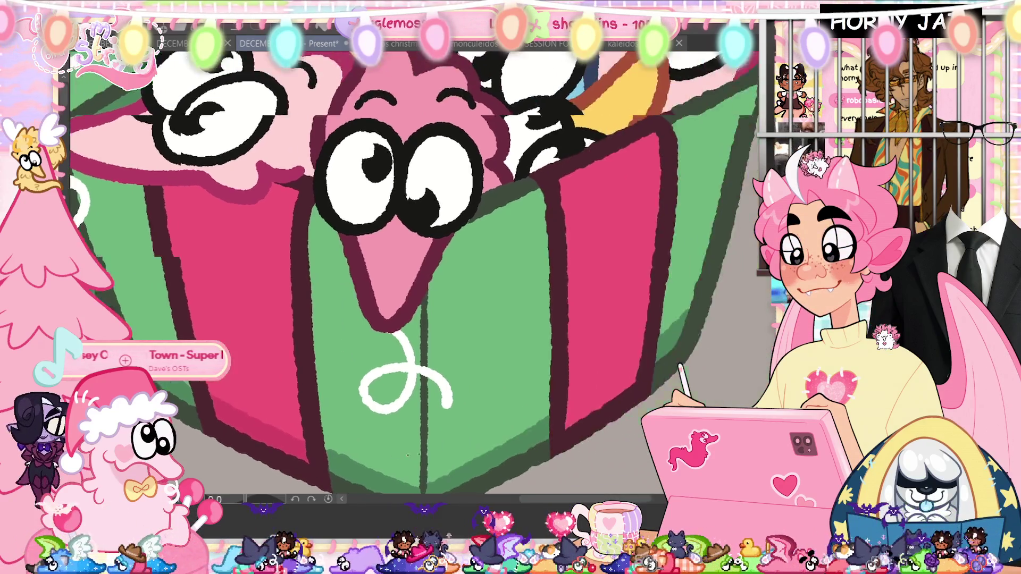
Darken the shading along the stripe's lower edge, then fit the whole gift box in view
left_click_drag(459, 375, 499, 422)
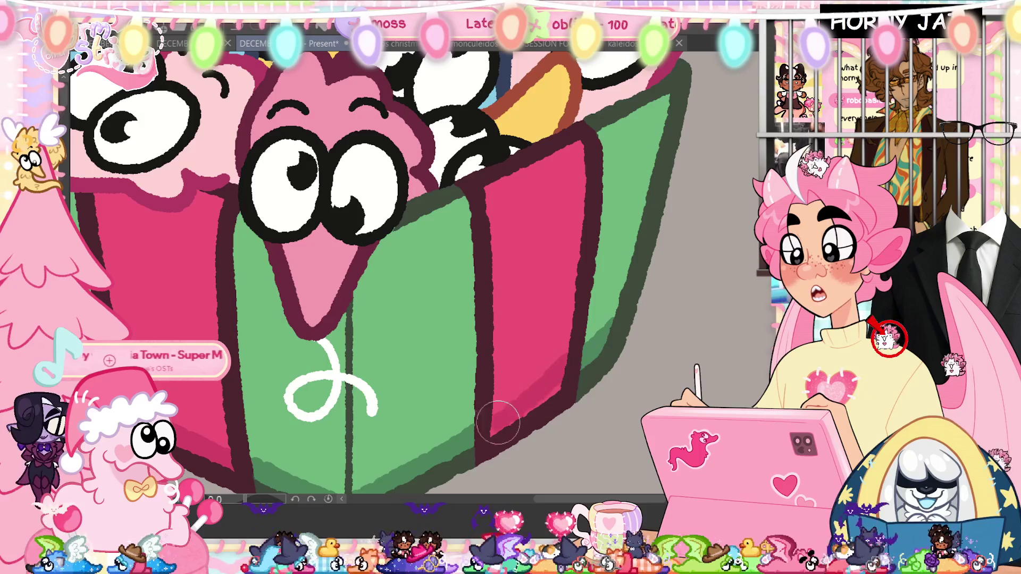
left_click_drag(565, 367, 515, 403)
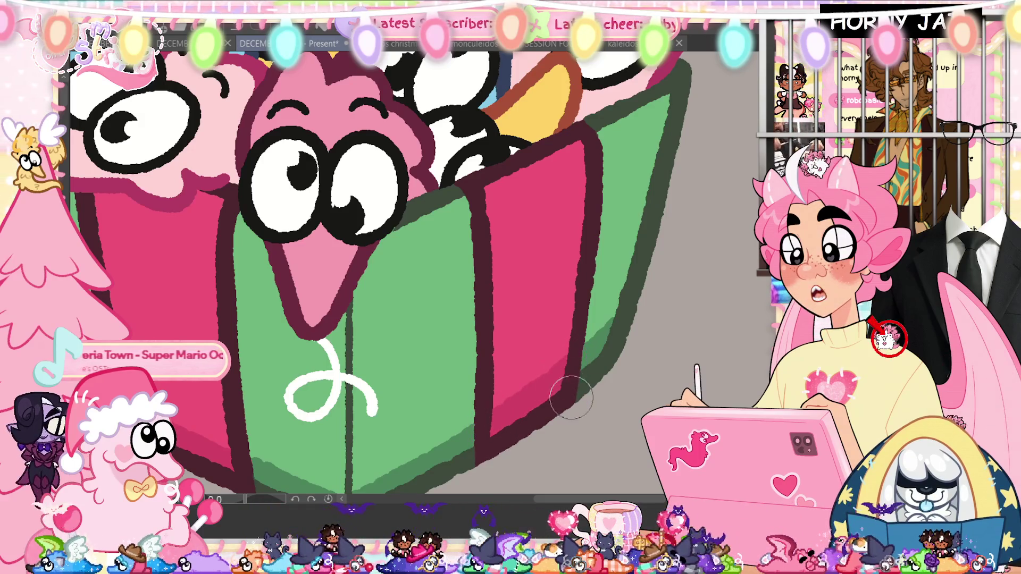
mouse_move(543, 301)
left_mouse_down()
mouse_move(583, 423)
mouse_move(616, 369)
mouse_move(435, 374)
mouse_move(573, 416)
left_mouse_up()
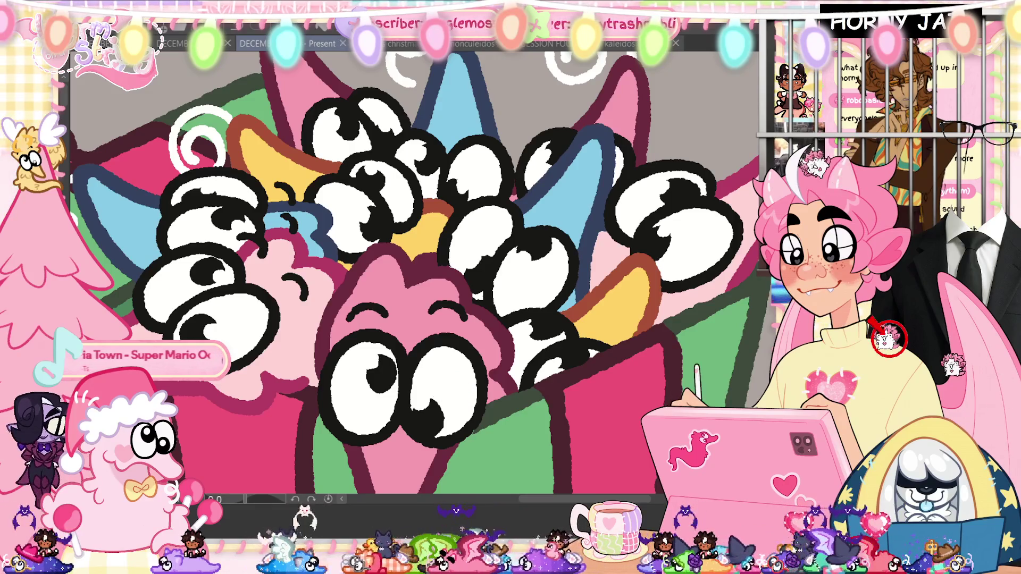
key("ctrl+0")
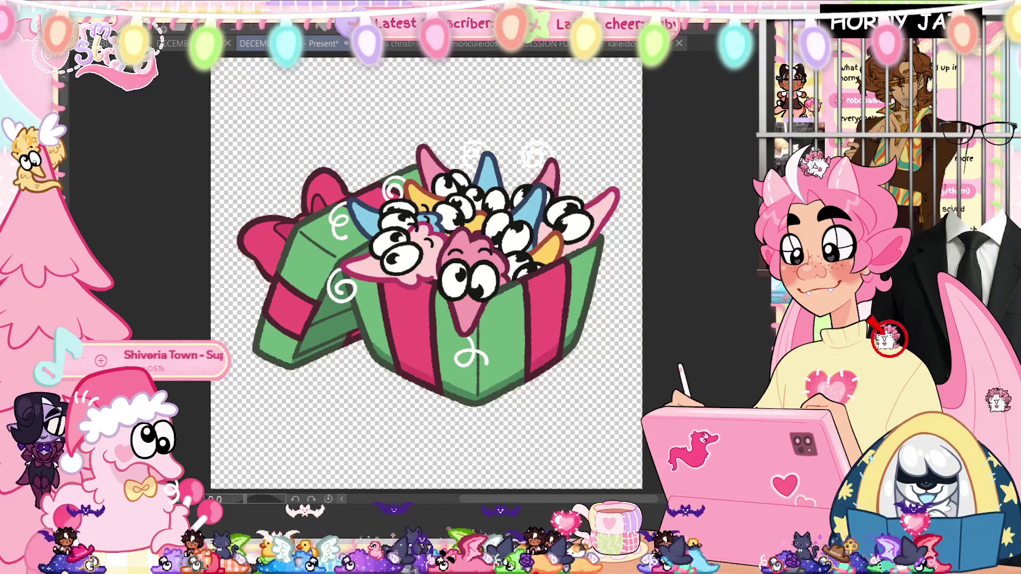
Restore the gift box's dark lineart, then hide the nutcracker's sketch and Paper layer for a transparent background
key("ctrl+z")
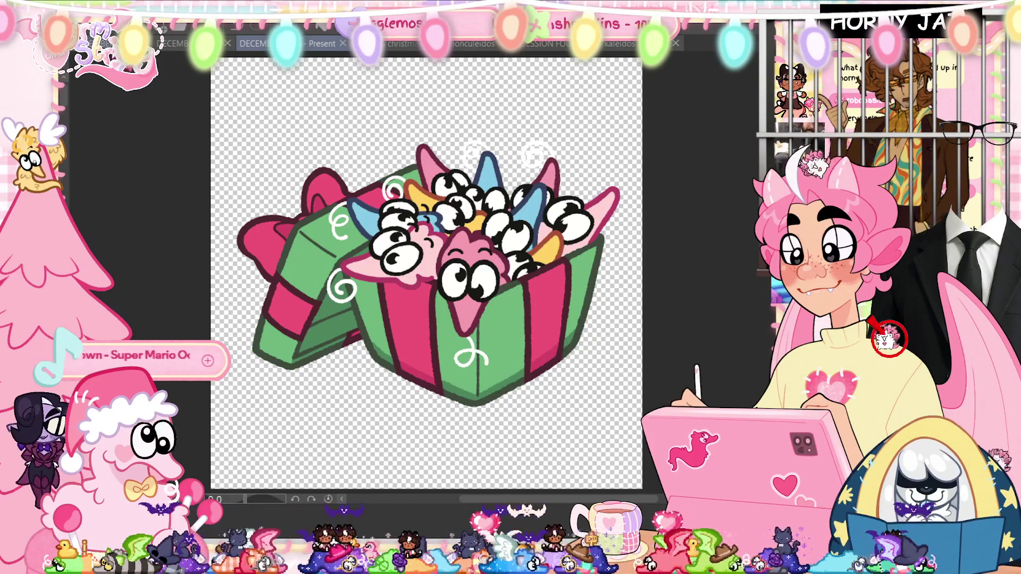
key("ctrl+Tab")
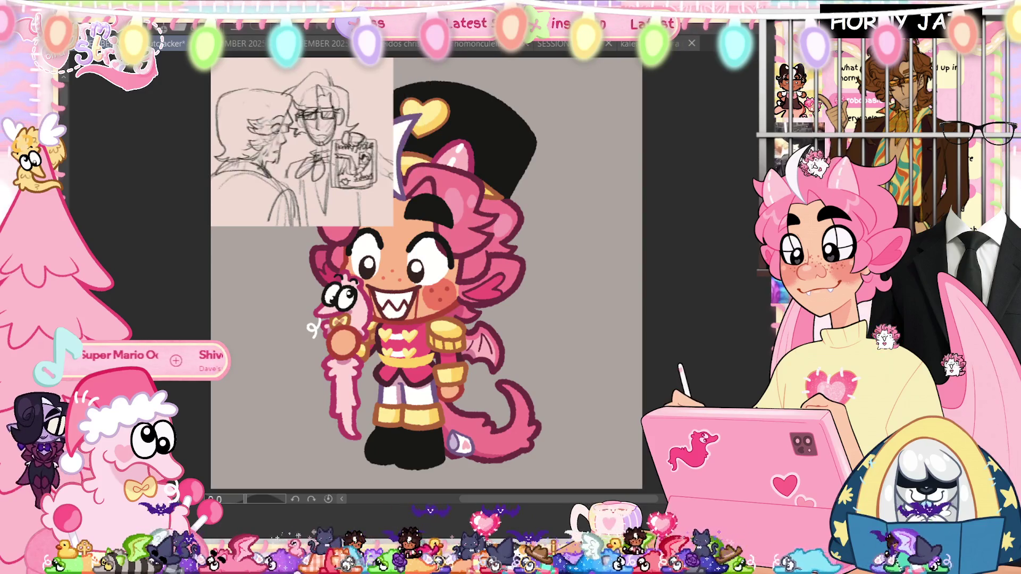
key("ctrl+Tab")
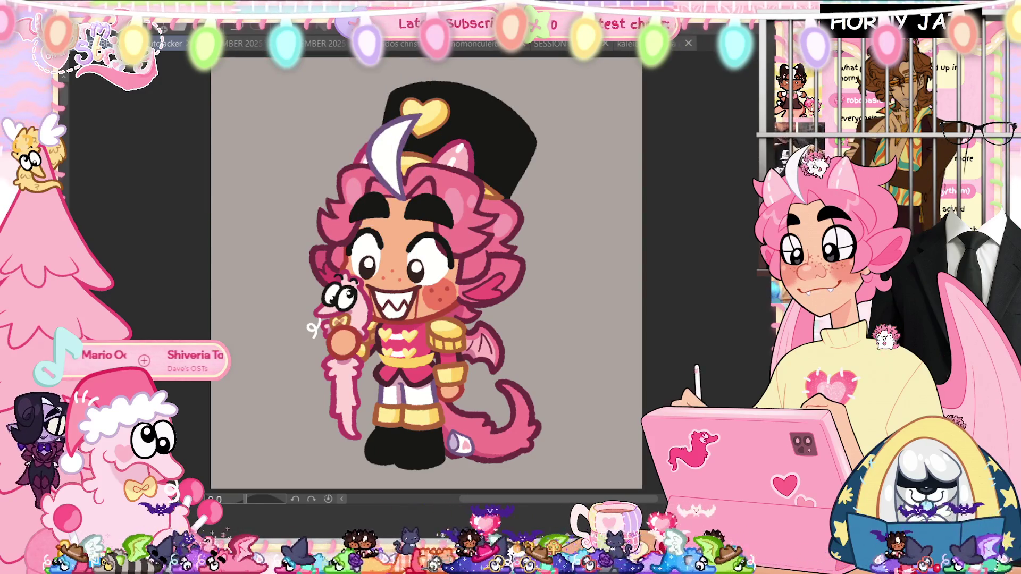
key("ctrl+shift+h")
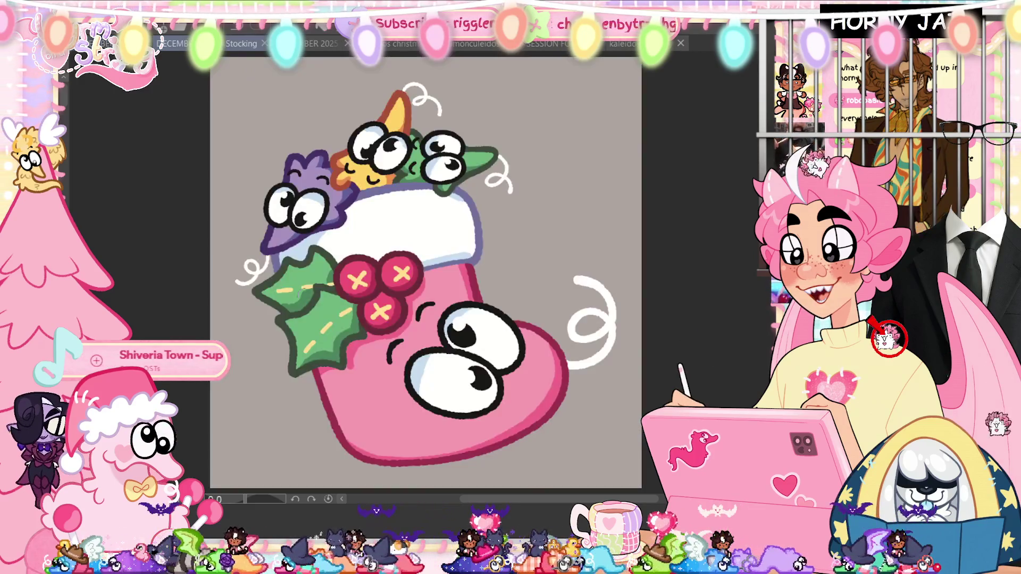
Hide the Stocking drawing's Paper layer for transparency and return to the nutcracker drawing
left_click(236, 47)
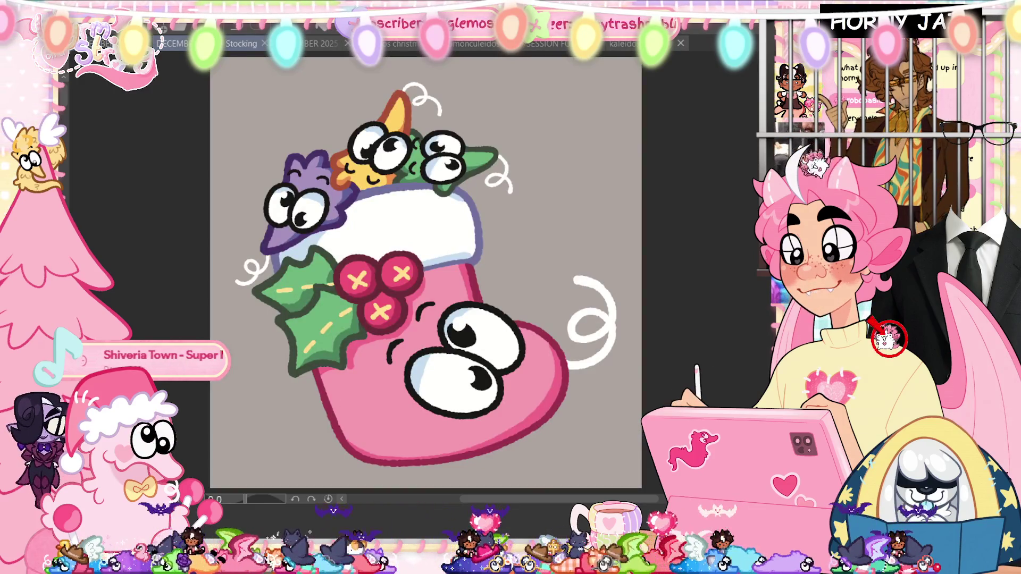
key("ctrl+shift+h")
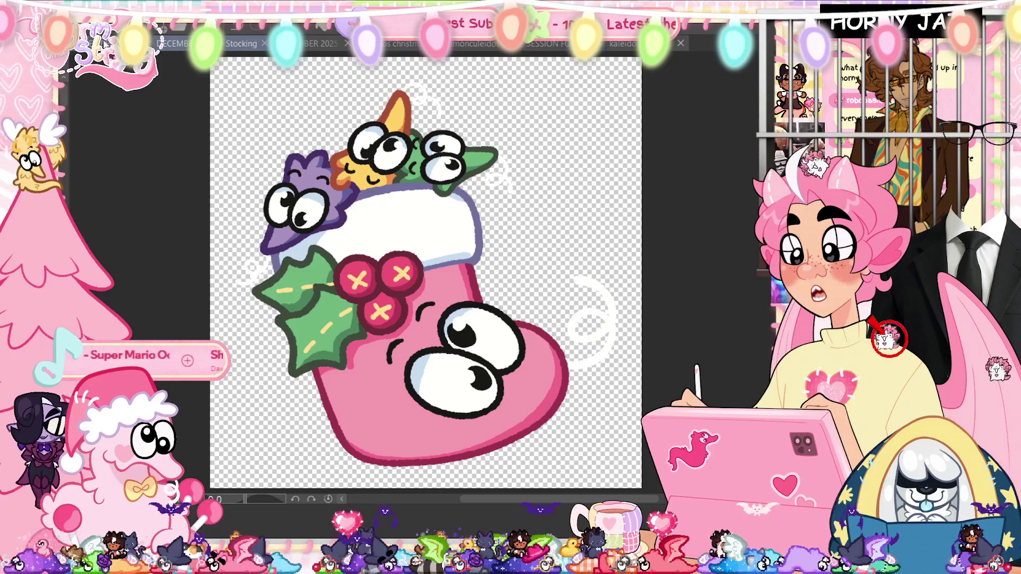
key("ctrl+Tab")
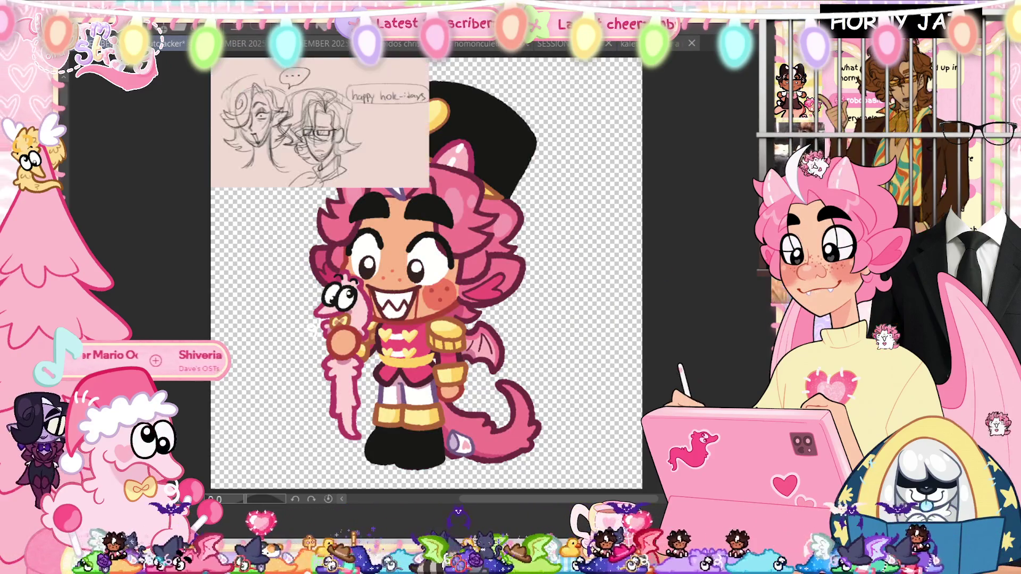
scroll(362, 185, "up", 2)
scroll(362, 185, "up", 3)
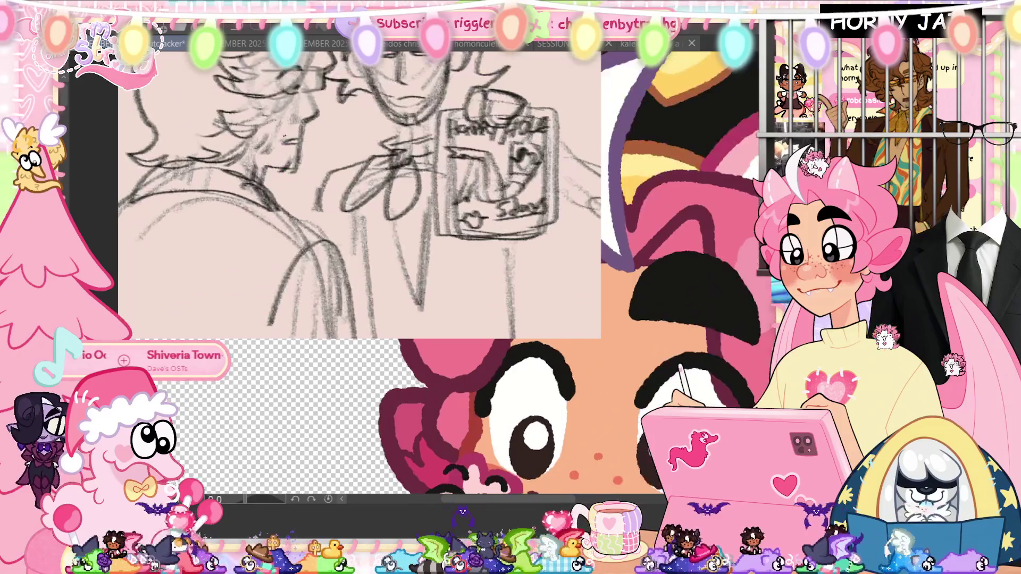
Enlarge and reposition the Sub View sketch reference to study it, then put it away
left_click_drag(600, 338, 736, 466)
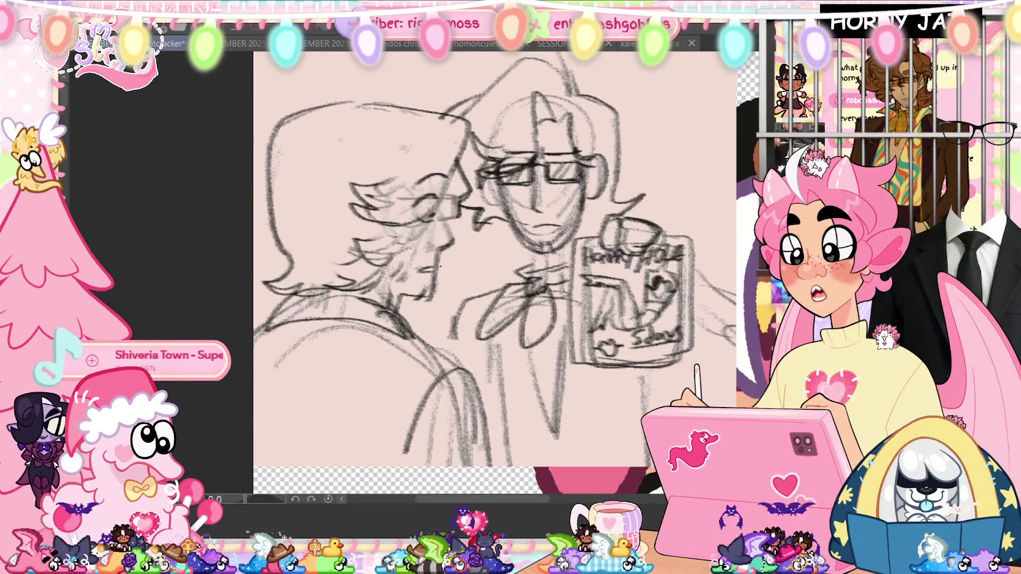
left_click_drag(495, 263, 469, 279)
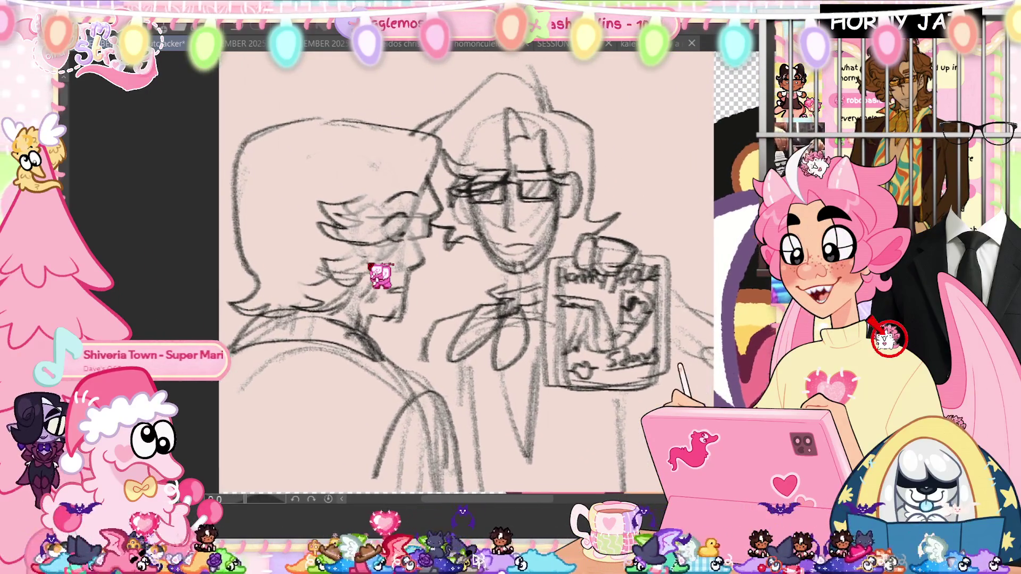
scroll(381, 275, "up", 1)
scroll(381, 276, "up", 1)
scroll(446, 288, "up", 2)
scroll(521, 299, "up", 1)
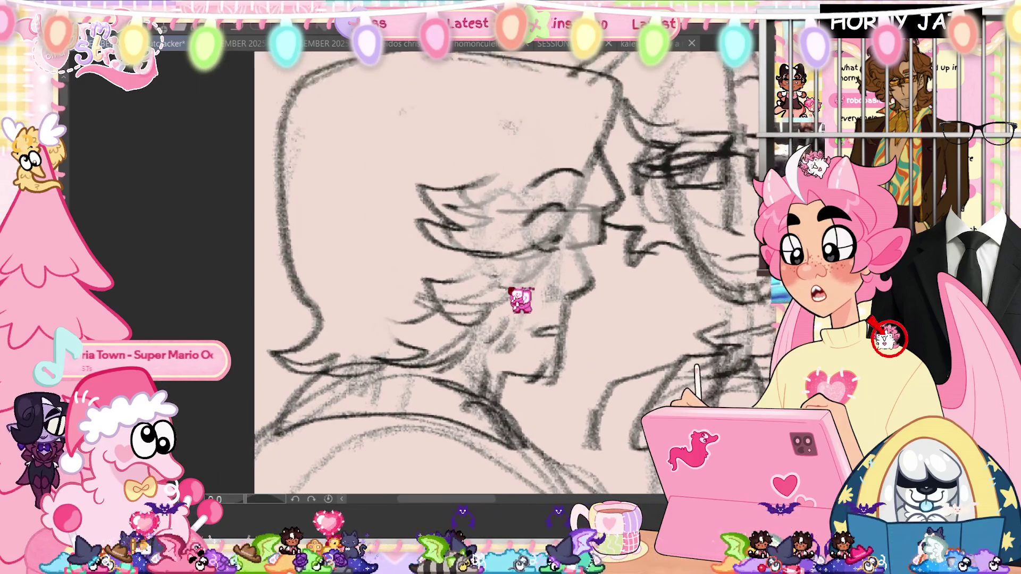
scroll(520, 300, "up", 1)
scroll(511, 305, "up", 1)
scroll(502, 310, "up", 1)
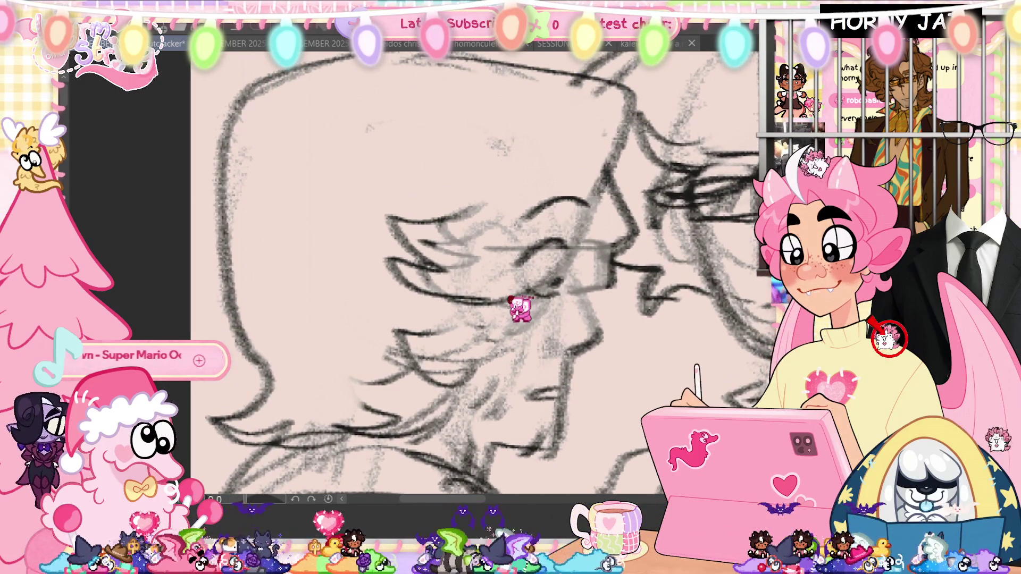
scroll(514, 300, "down", 2)
scroll(527, 296, "up", 2)
scroll(564, 272, "down", 3)
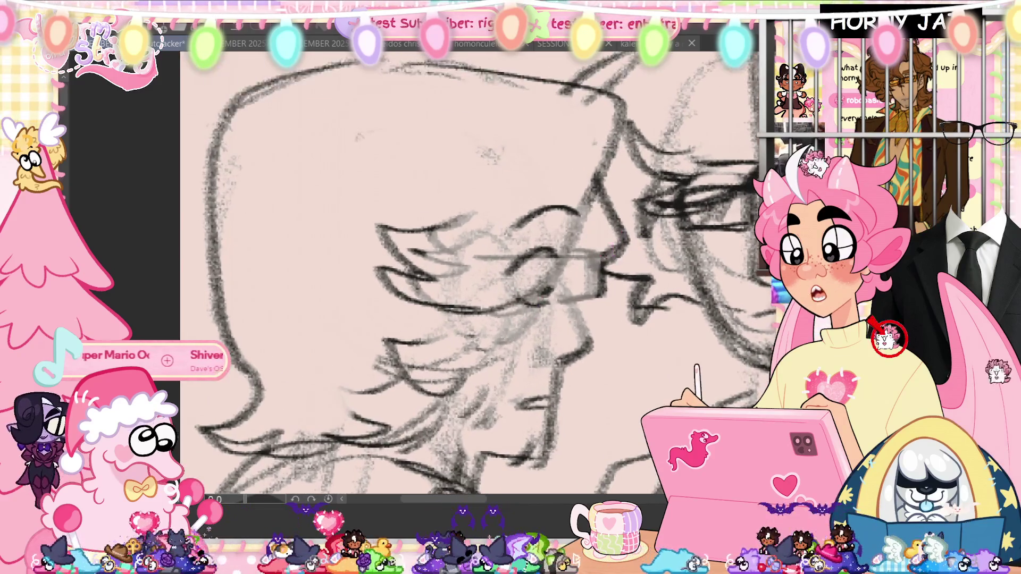
key("ctrl+Tab")
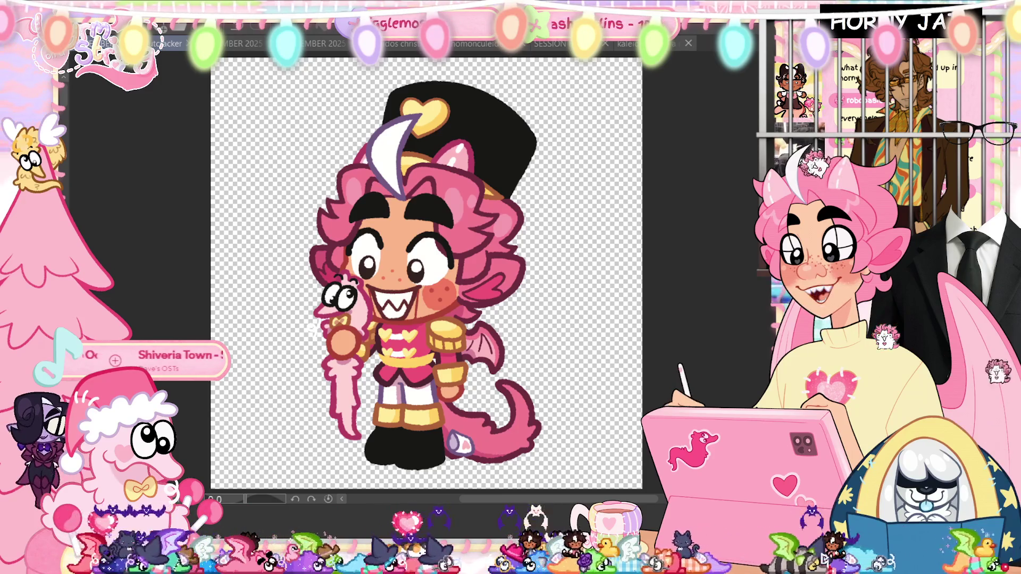
left_click(314, 328)
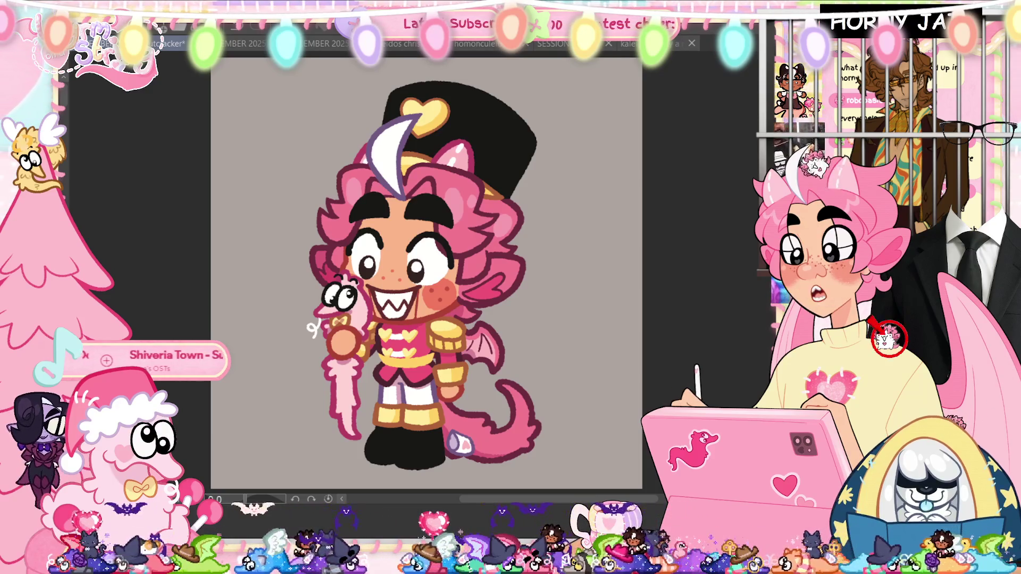
key("alt+Tab")
key("ctrl+plus")
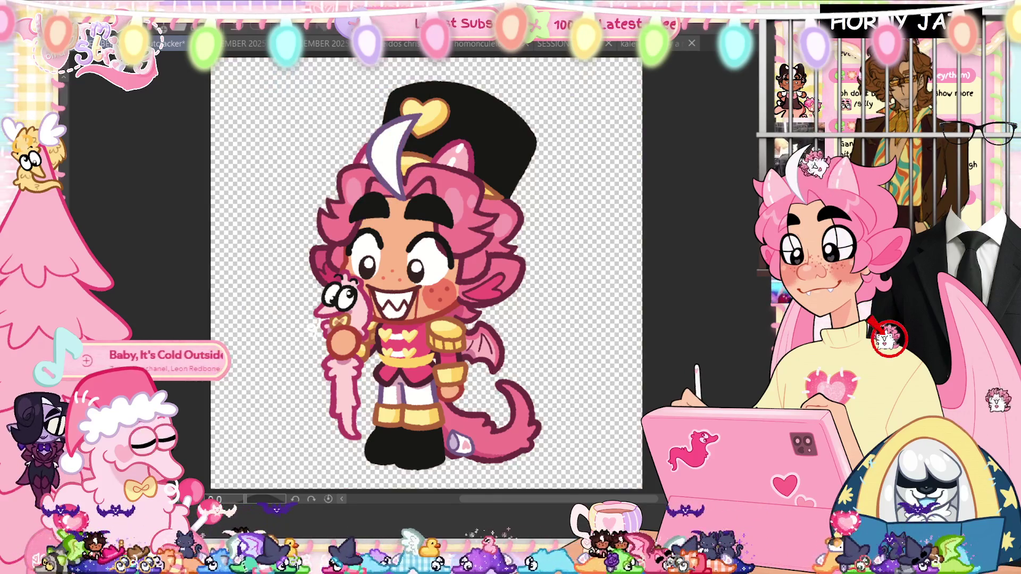
left_click(240, 43)
left_click(320, 48)
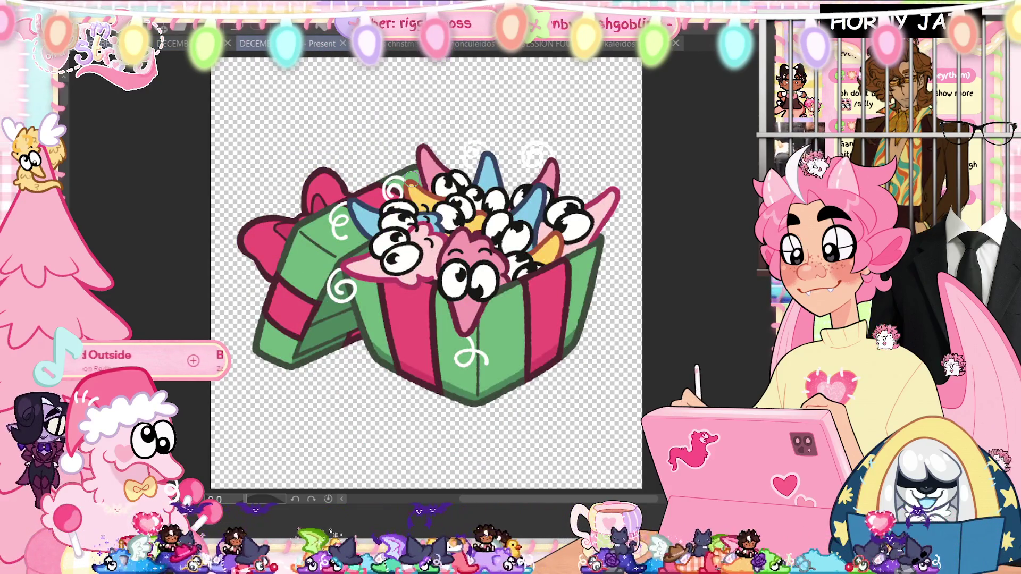
key("ctrl+Tab")
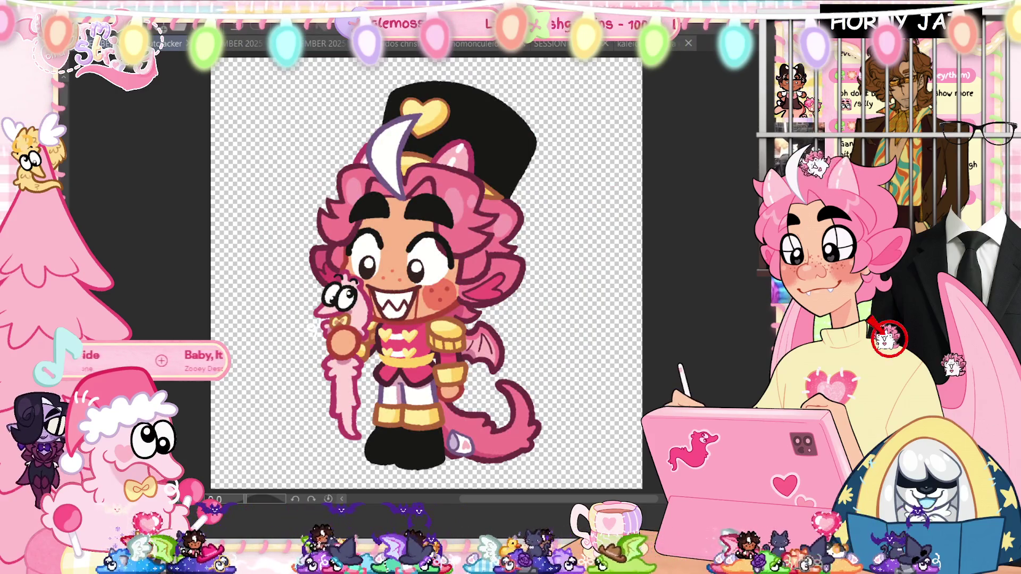